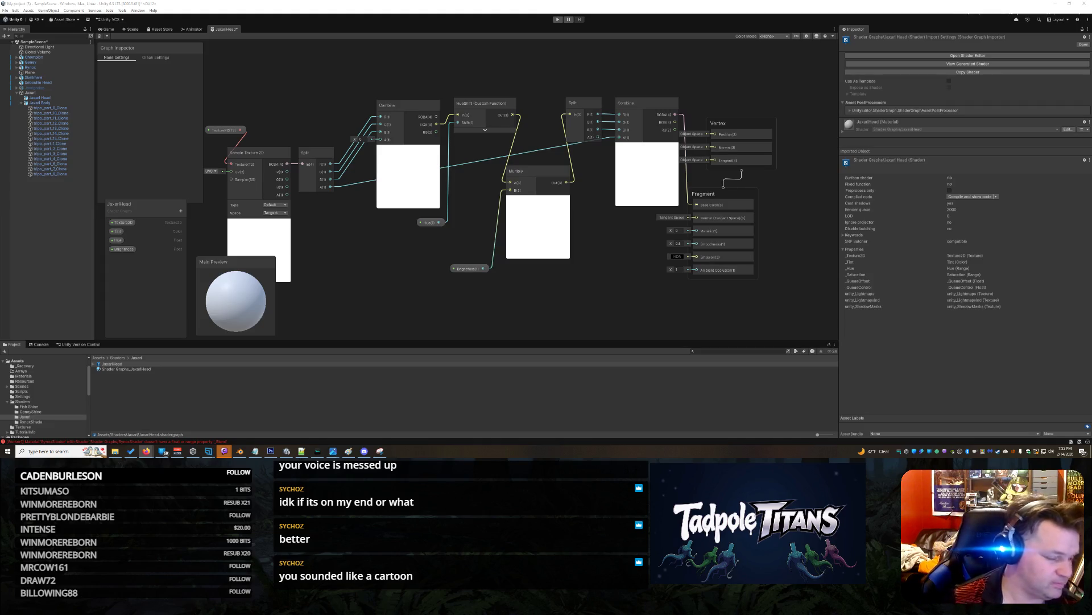
Realign the Split, Combine, HueShift, Hue and Multiply nodes into tidier, evenly spaced positions.
drag(306, 152, 307, 141)
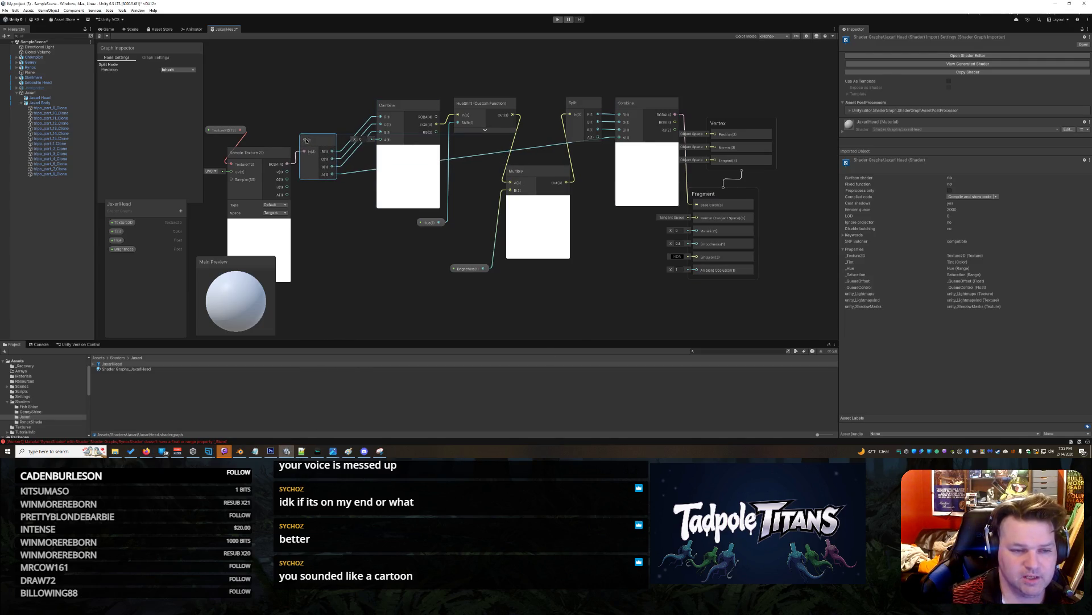
click(387, 109)
drag(387, 110, 379, 112)
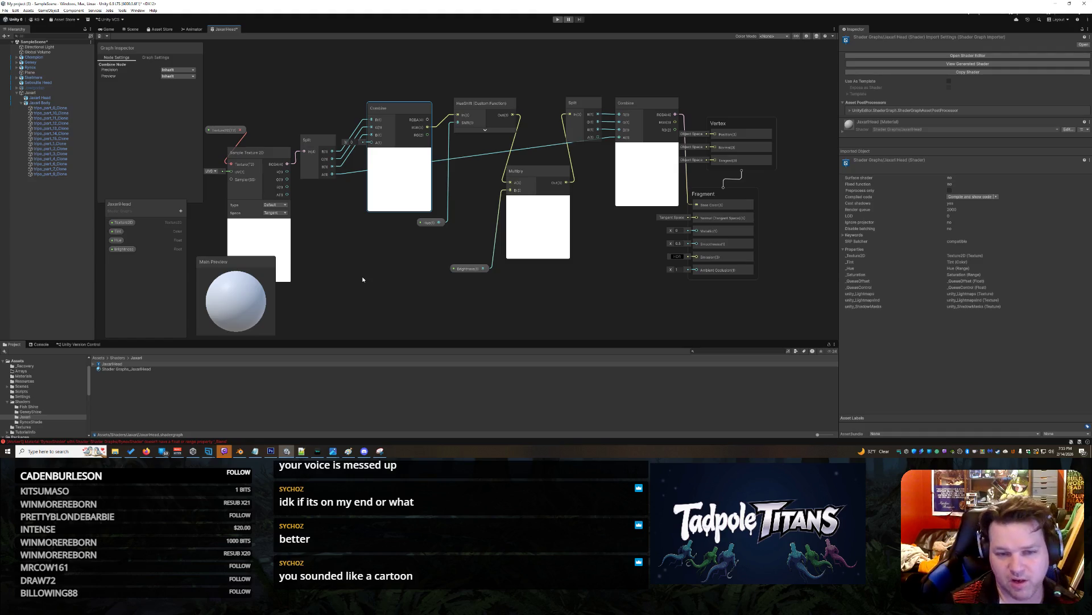
drag(491, 105, 479, 110)
drag(432, 225, 423, 226)
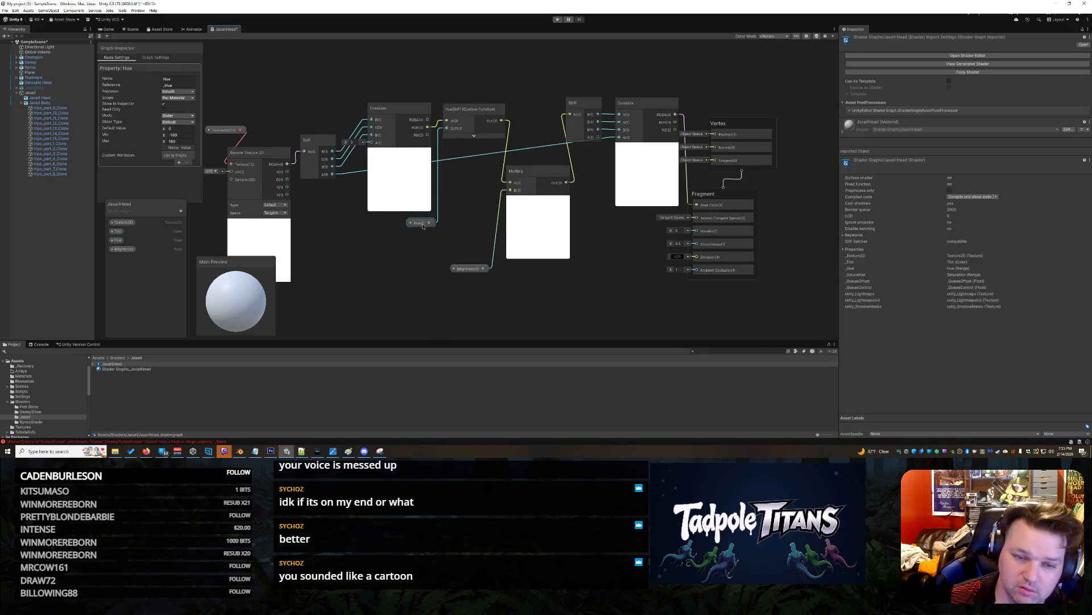
drag(529, 171, 535, 171)
mouse_move(583, 104)
mouse_down()
mouse_move(637, 92)
mouse_move(646, 68)
mouse_move(642, 97)
mouse_move(652, 93)
mouse_up()
drag(583, 128, 593, 102)
Shift the Vertex and Fragment blocks right, and move Brightness and the texture nodes up.
drag(719, 148, 746, 131)
mouse_move(729, 214)
mouse_down()
mouse_move(751, 212)
mouse_move(741, 212)
mouse_up()
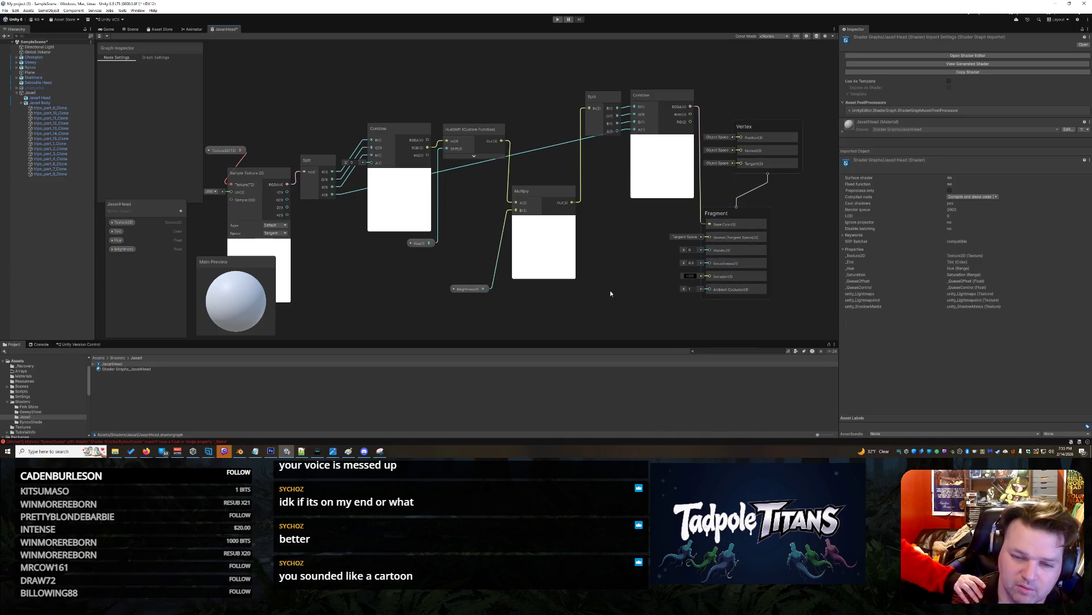
drag(462, 288, 470, 210)
click(425, 297)
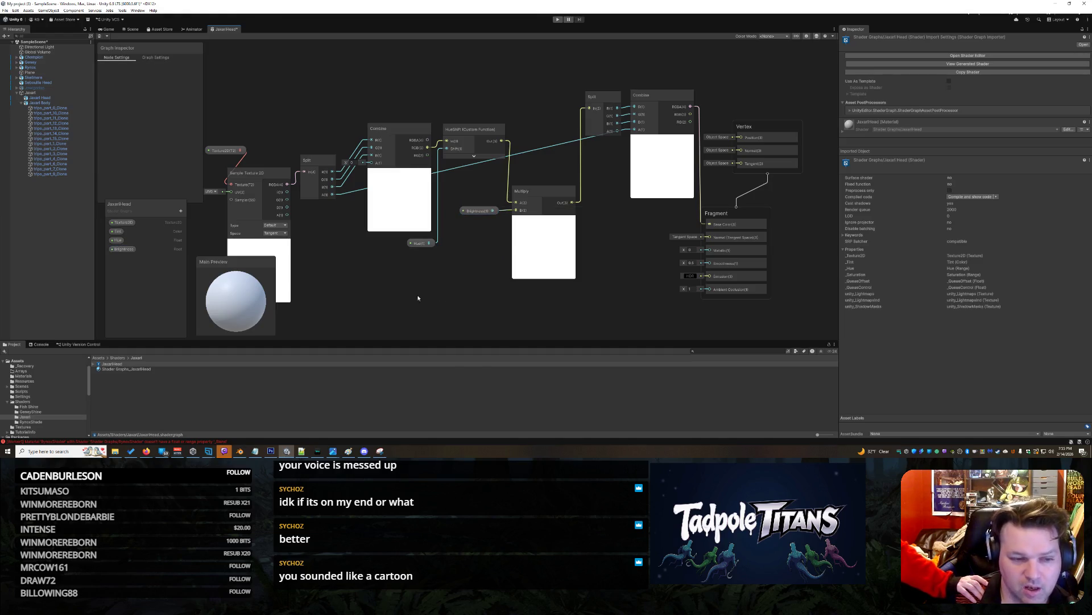
drag(262, 172, 240, 112)
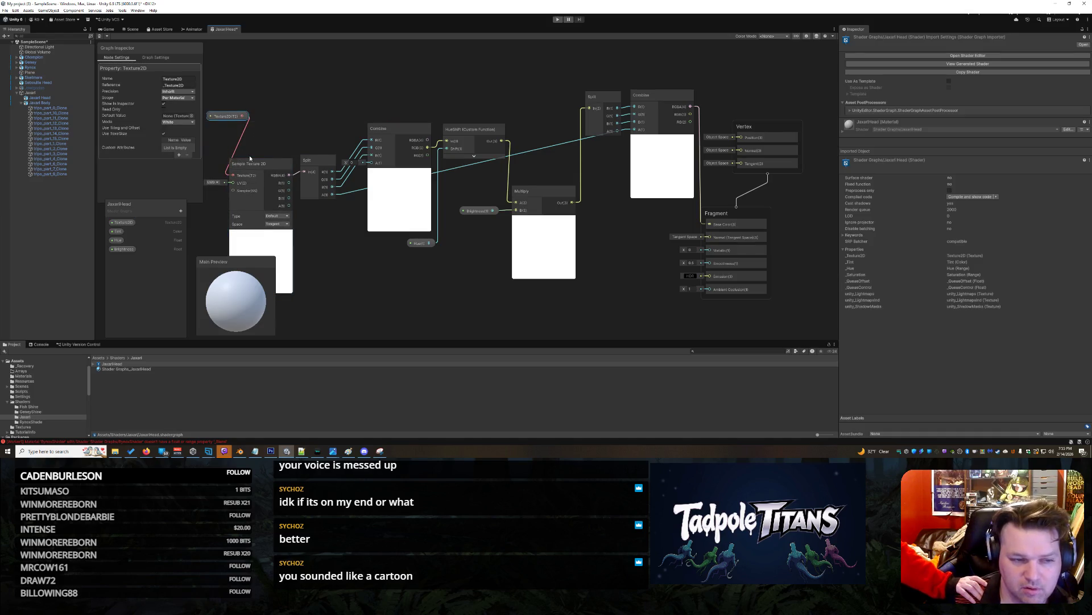
drag(259, 164, 255, 148)
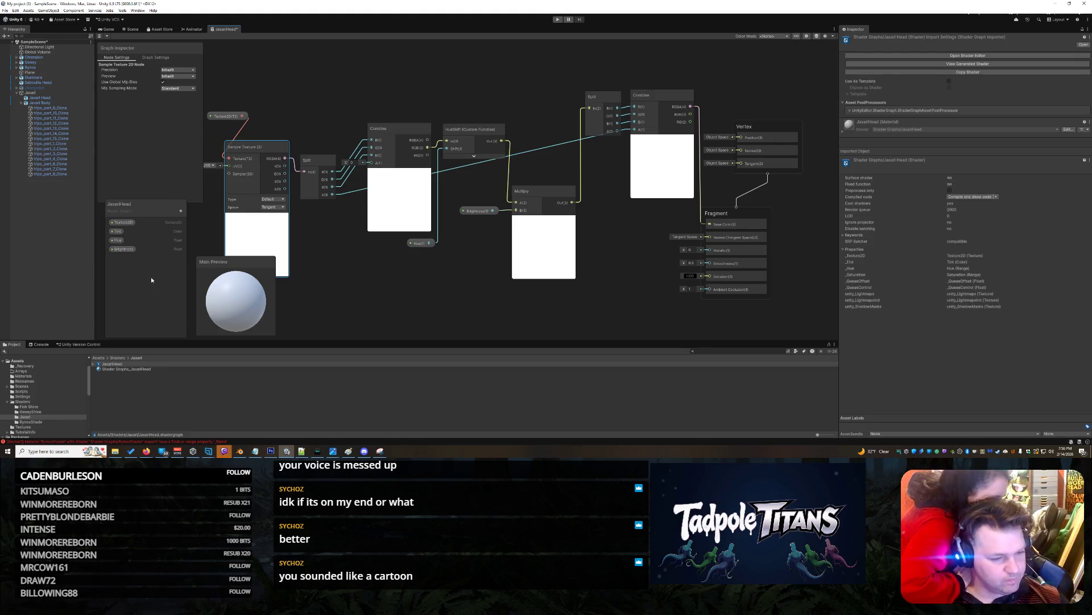
Create a Float blackboard property named 'Saturation' and drop its node near the top of the graph.
click(181, 210)
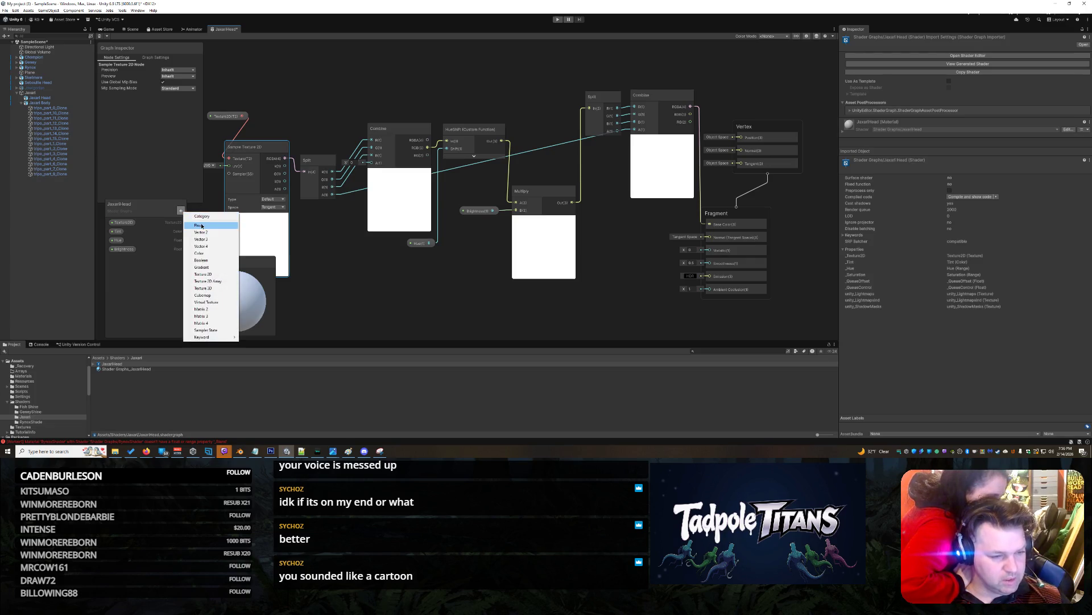
click(201, 226)
text(Saturation)
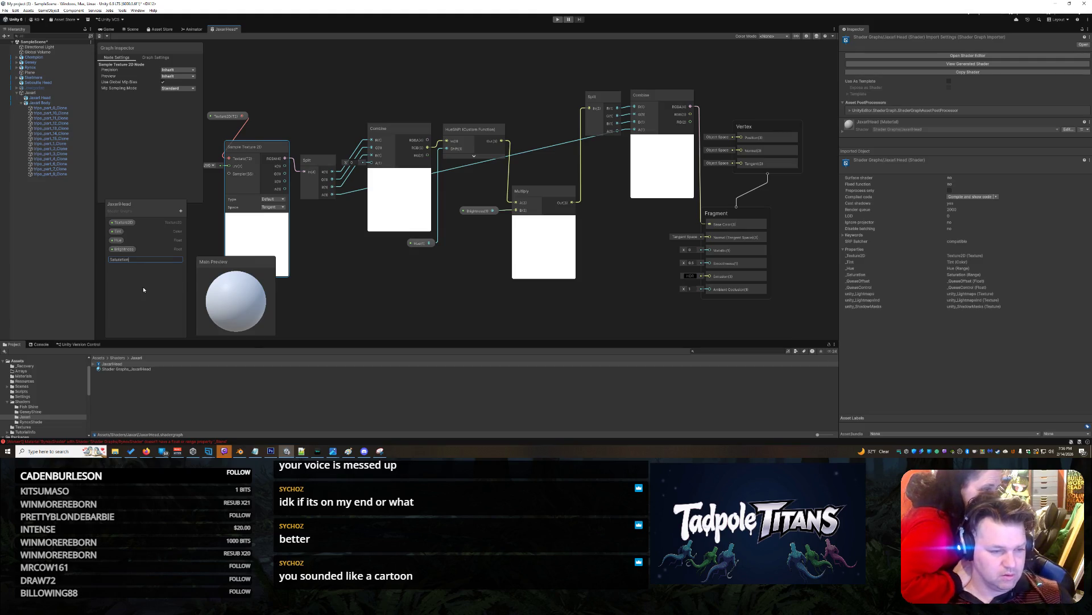
key(Return)
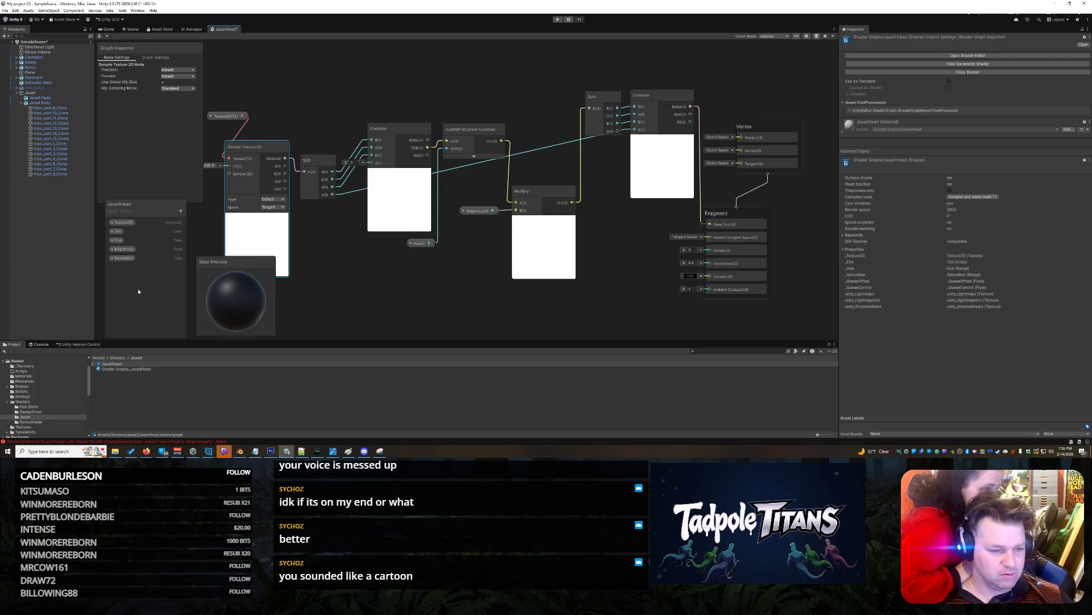
mouse_move(133, 259)
mouse_down()
mouse_move(496, 82)
mouse_move(531, 77)
mouse_up()
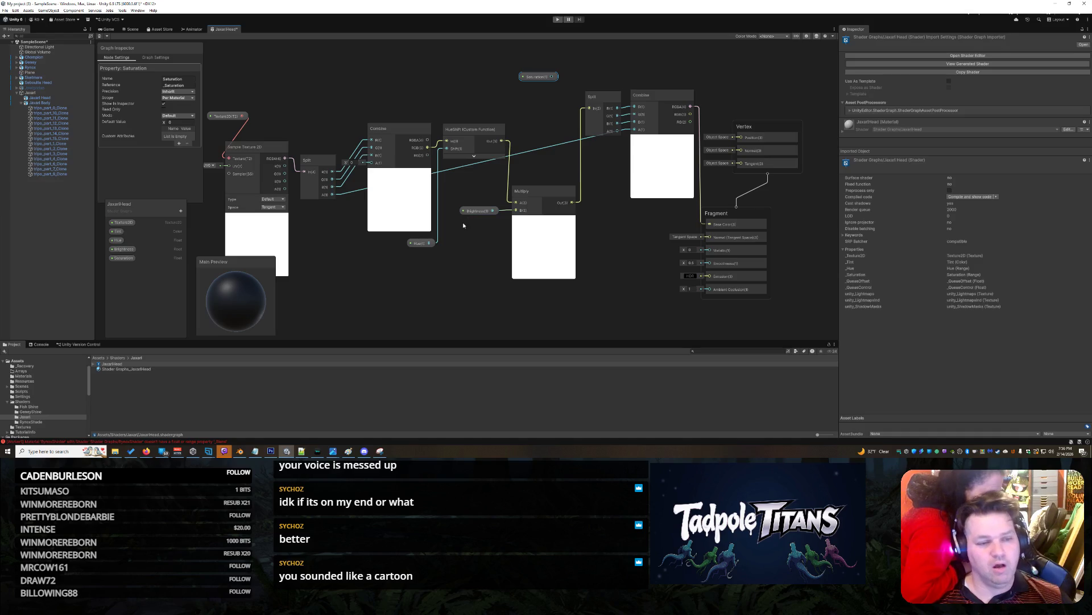
click(434, 300)
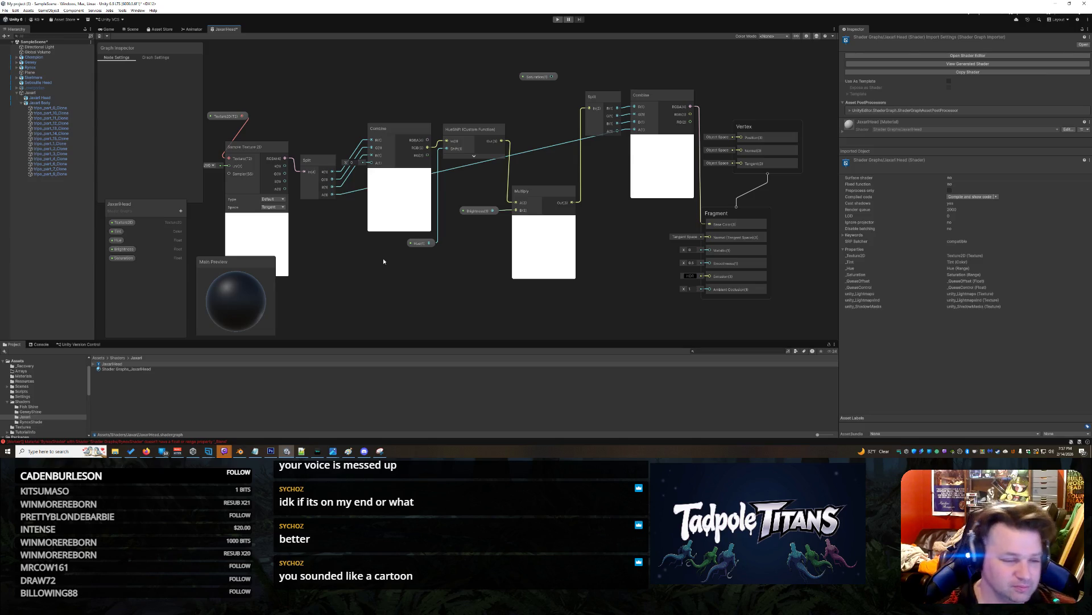
Shrink the Graph Inspector, move Main Preview to the top, lower the blackboard, and shift Texture2D left.
drag(198, 204, 190, 161)
mouse_move(224, 116)
mouse_down()
mouse_move(163, 157)
mouse_move(118, 158)
mouse_move(250, 160)
mouse_move(179, 164)
mouse_move(210, 188)
mouse_move(151, 188)
mouse_move(145, 198)
mouse_move(136, 176)
mouse_up()
mouse_move(226, 260)
mouse_down()
mouse_move(284, 260)
mouse_move(236, 50)
mouse_up()
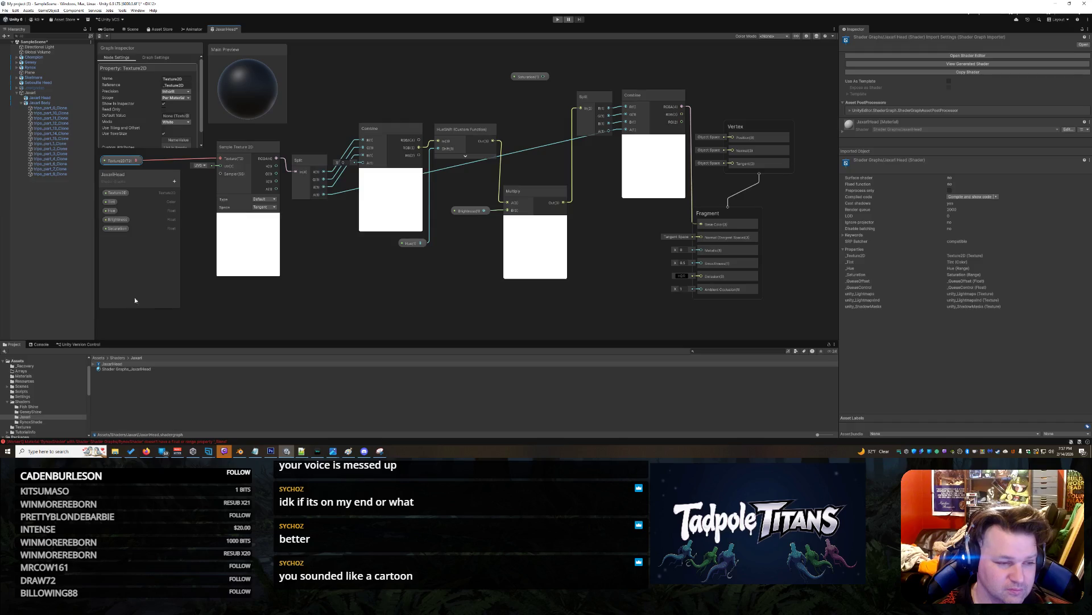
drag(151, 178, 152, 207)
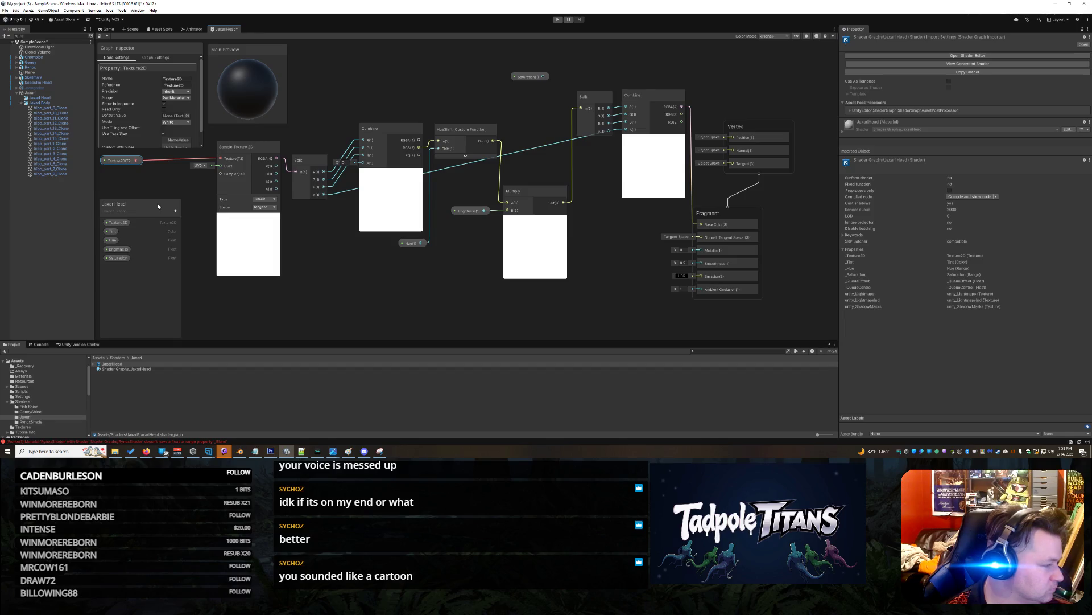
Add a Saturation node via the node search 'satu' and place it near Multiply.
right_click(340, 271)
click(345, 273)
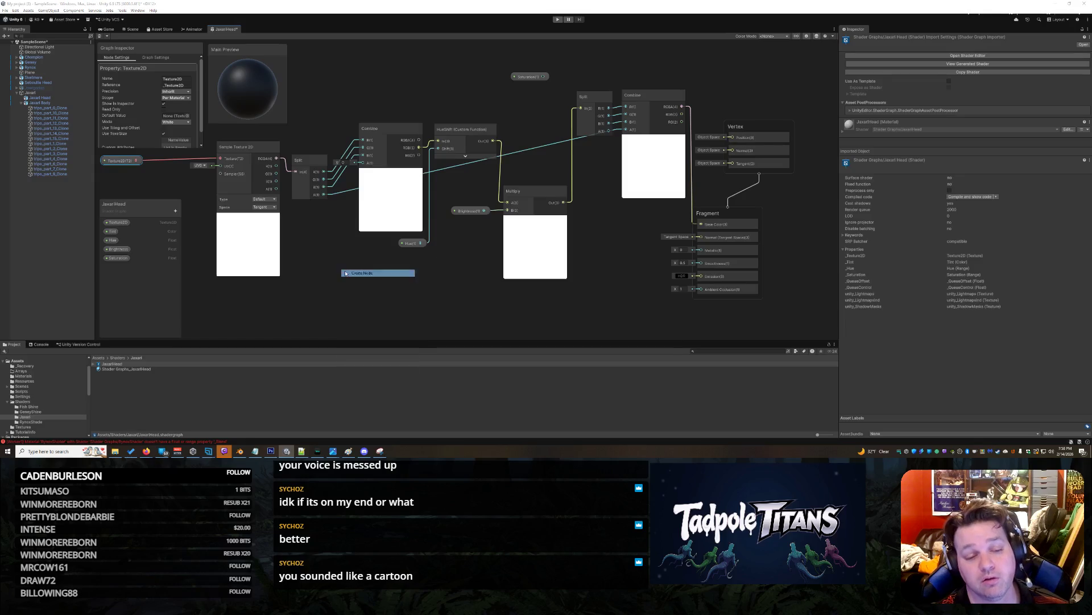
text(vi)
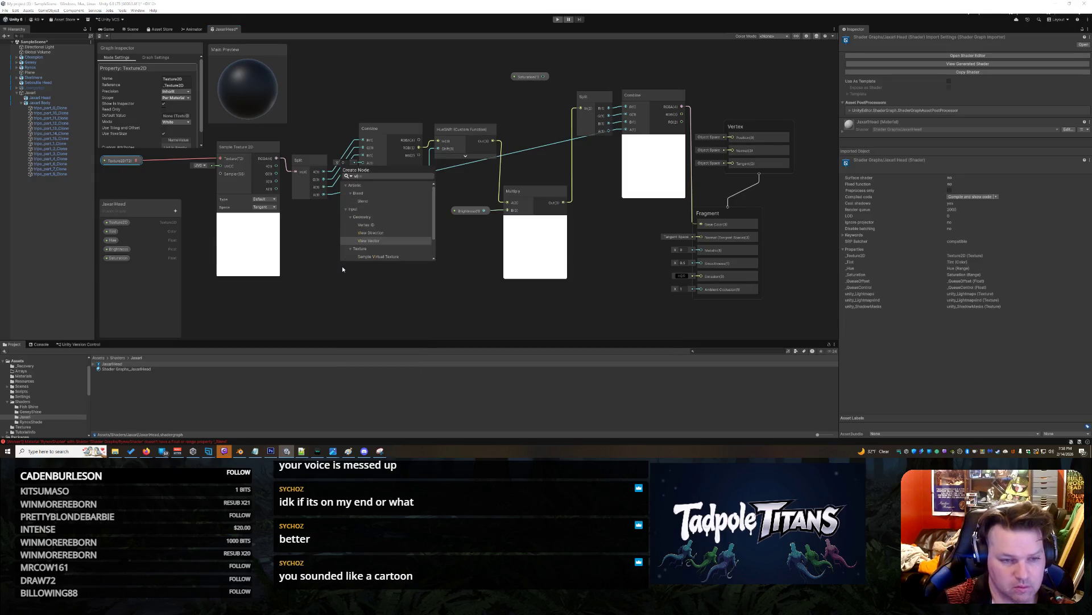
text(b)
key(BackSpace)
key(BackSpace)
key(BackSpace)
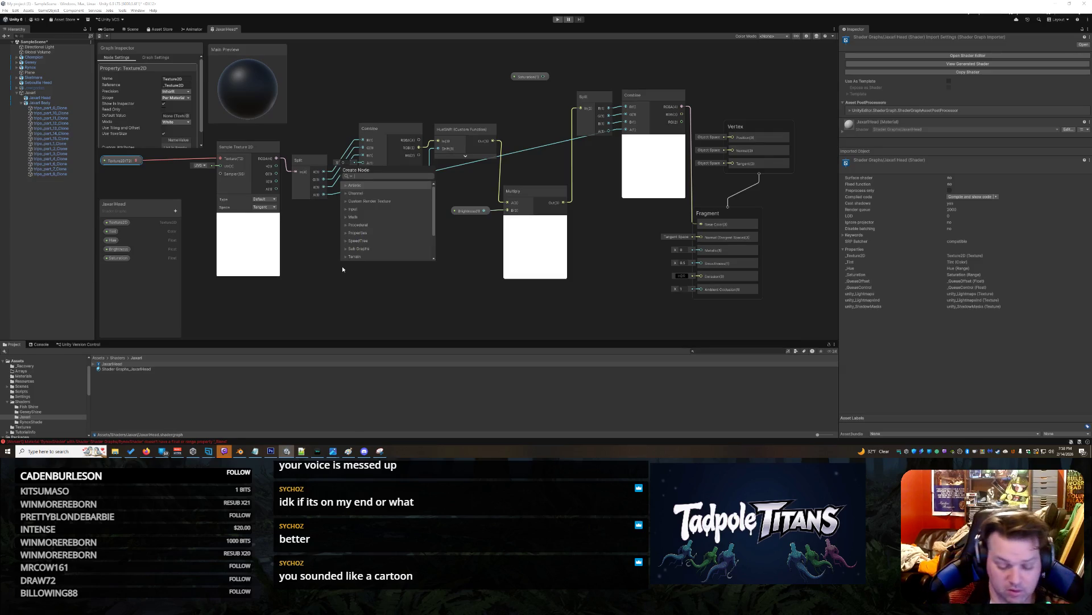
text(satu)
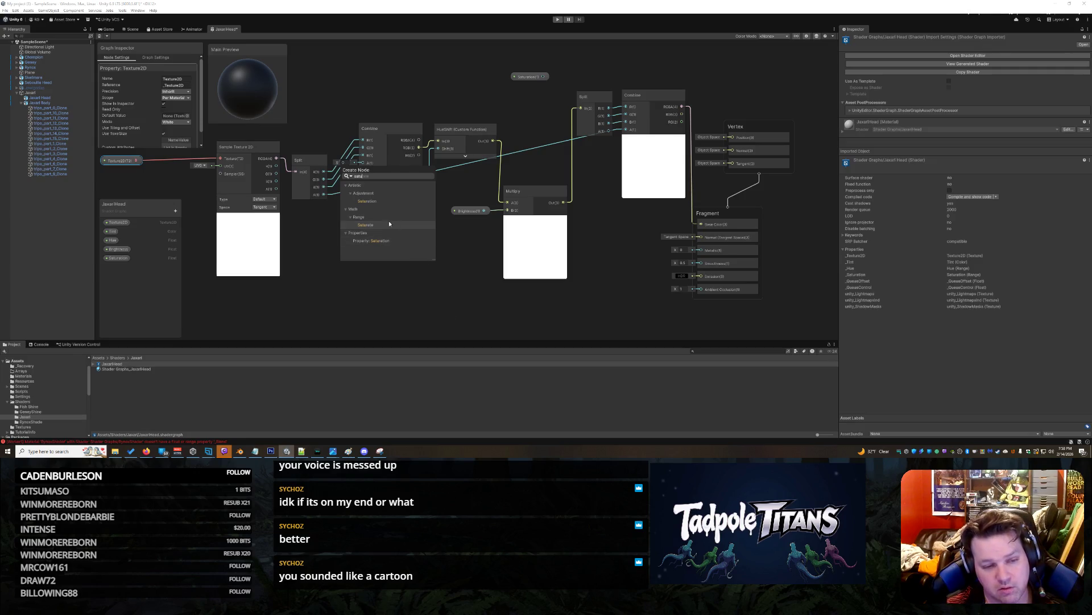
click(370, 202)
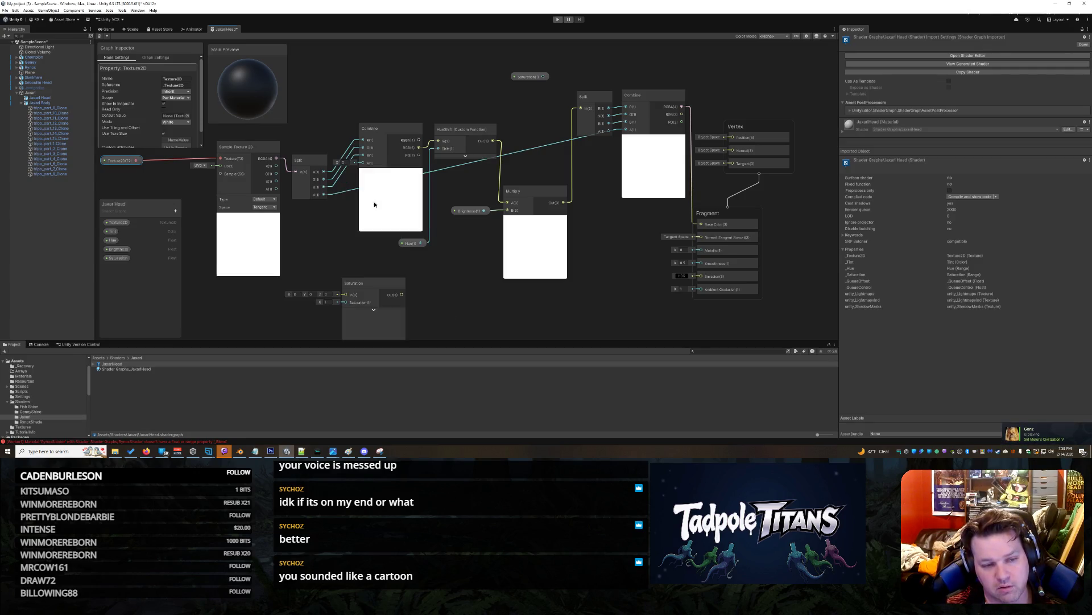
mouse_move(376, 283)
mouse_down()
mouse_move(421, 281)
mouse_move(467, 249)
mouse_move(522, 131)
mouse_move(461, 75)
mouse_move(539, 94)
mouse_move(535, 114)
mouse_move(594, 219)
mouse_move(539, 91)
mouse_move(382, 286)
mouse_move(468, 213)
mouse_move(509, 109)
mouse_up()
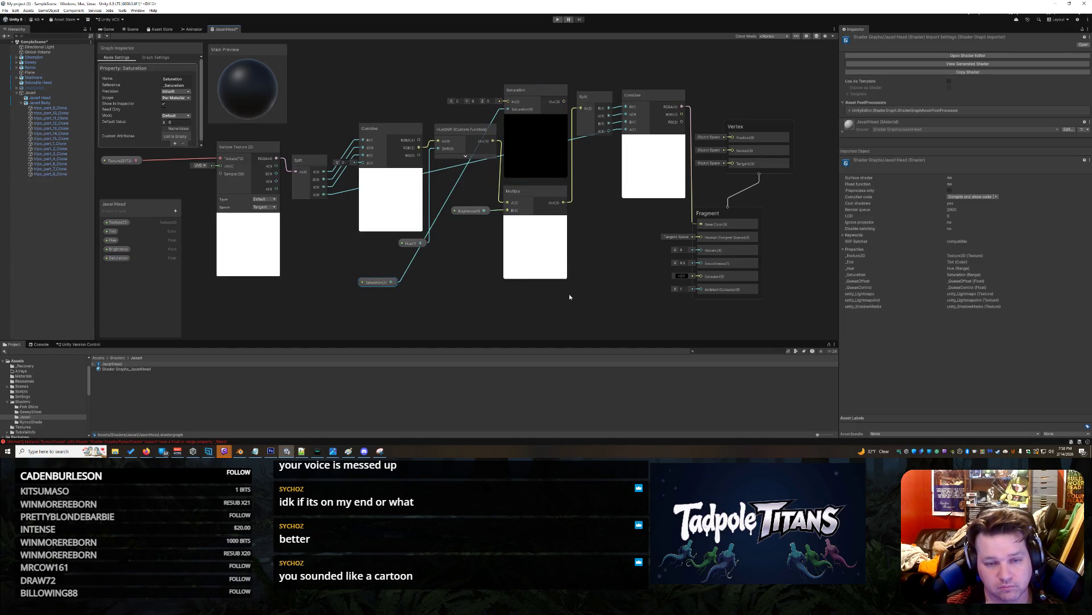
Replace the Multiply-to-Split wire by routing Multiply through the Saturation node, fed by the Saturation property.
mouse_move(585, 109)
mouse_down()
mouse_move(513, 119)
mouse_move(572, 116)
mouse_up()
click(572, 115)
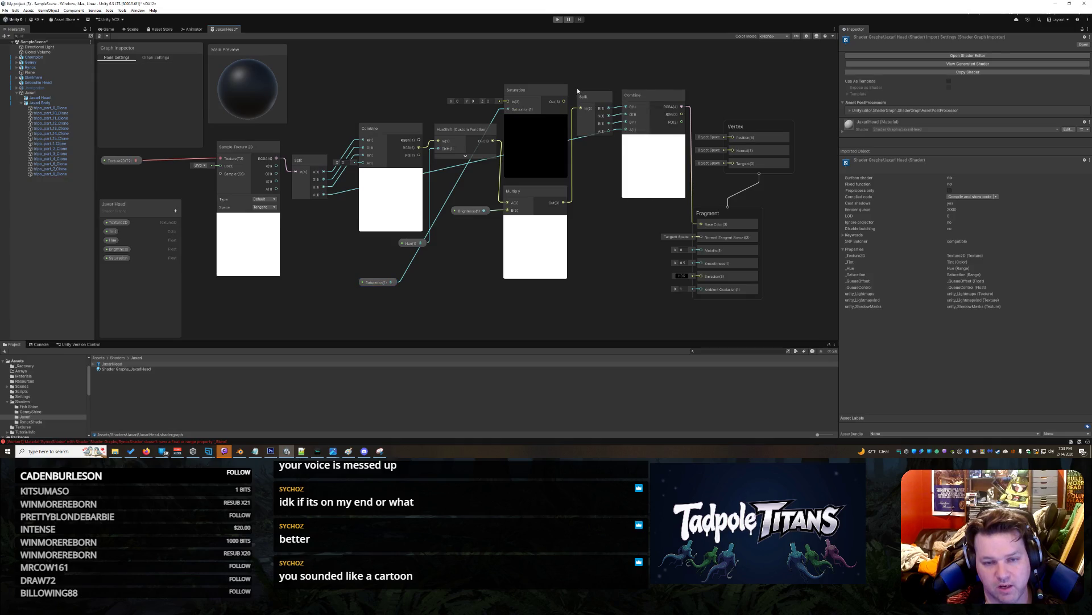
right_click(574, 118)
click(574, 121)
mouse_move(563, 202)
mouse_down()
mouse_move(504, 128)
mouse_move(505, 100)
mouse_move(580, 109)
mouse_up()
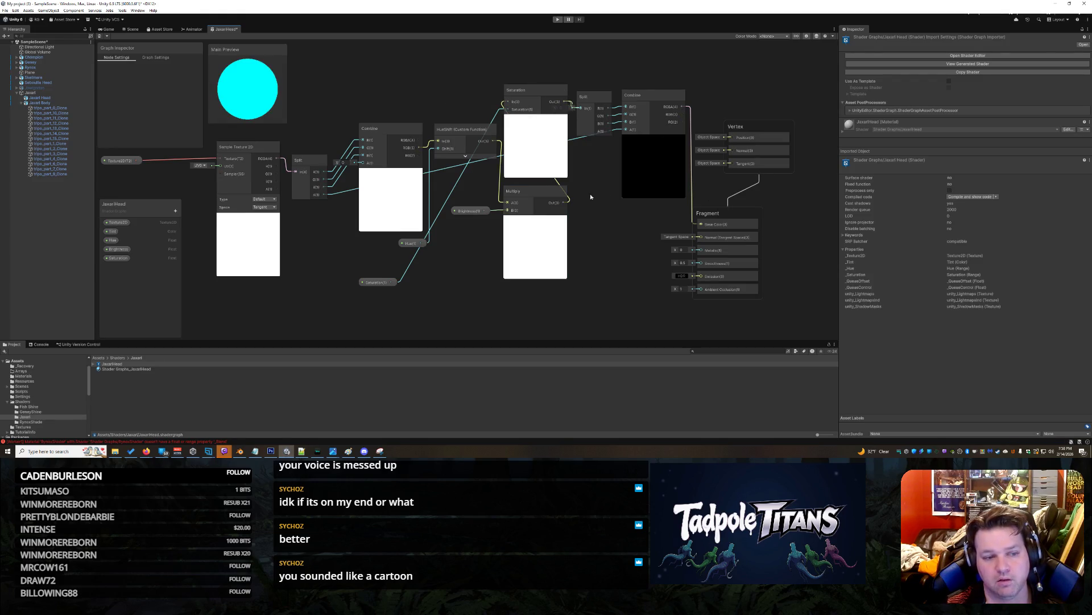
mouse_move(375, 285)
mouse_down()
mouse_move(401, 116)
mouse_move(425, 104)
mouse_up()
click(378, 76)
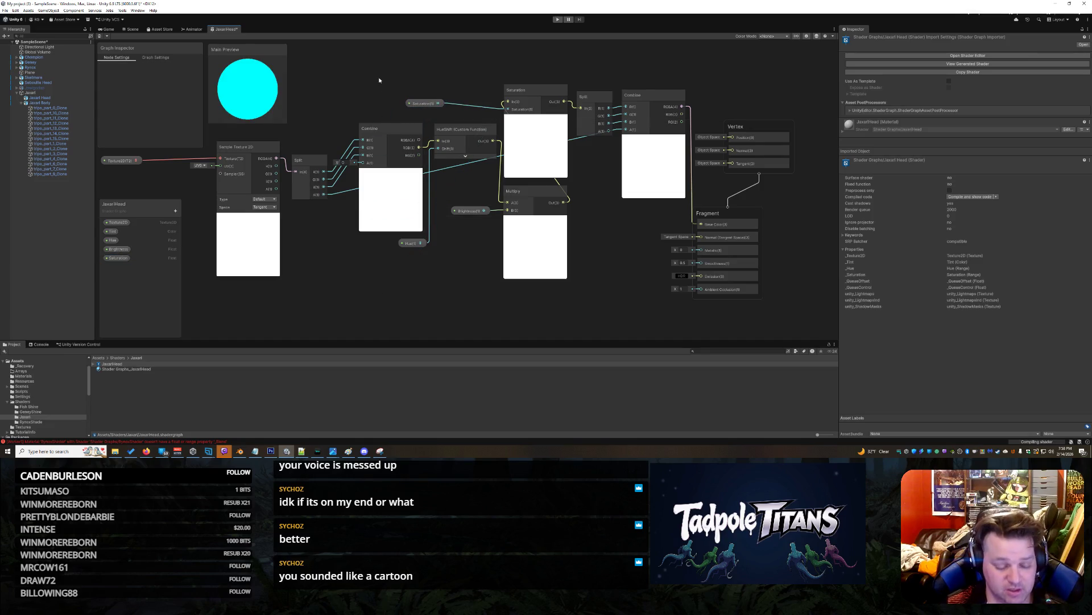
Close the JaxariHead graph tab, saving its changes.
right_click(225, 28)
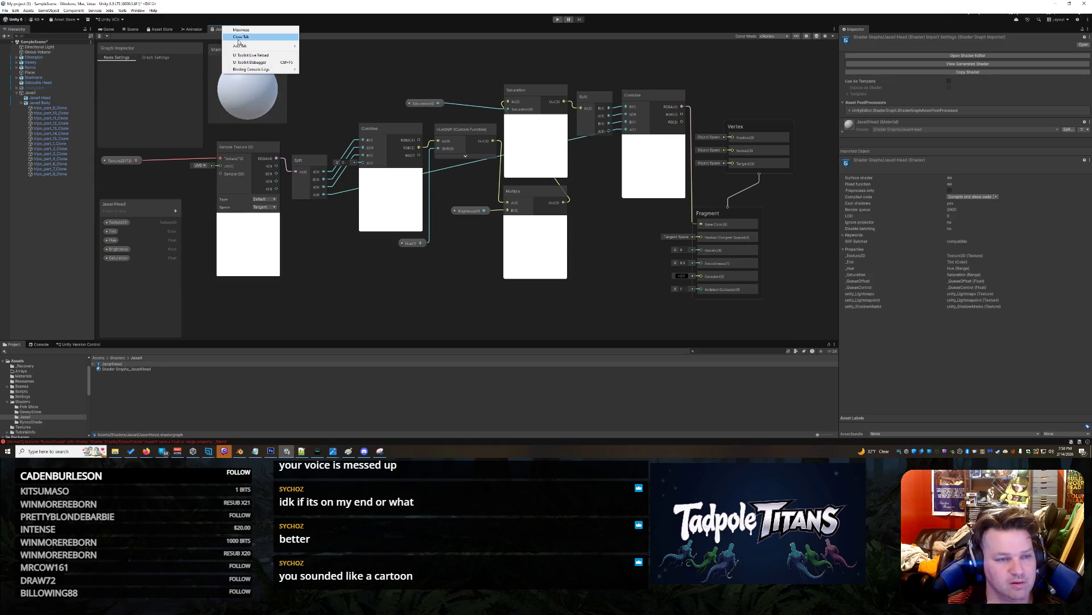
click(241, 38)
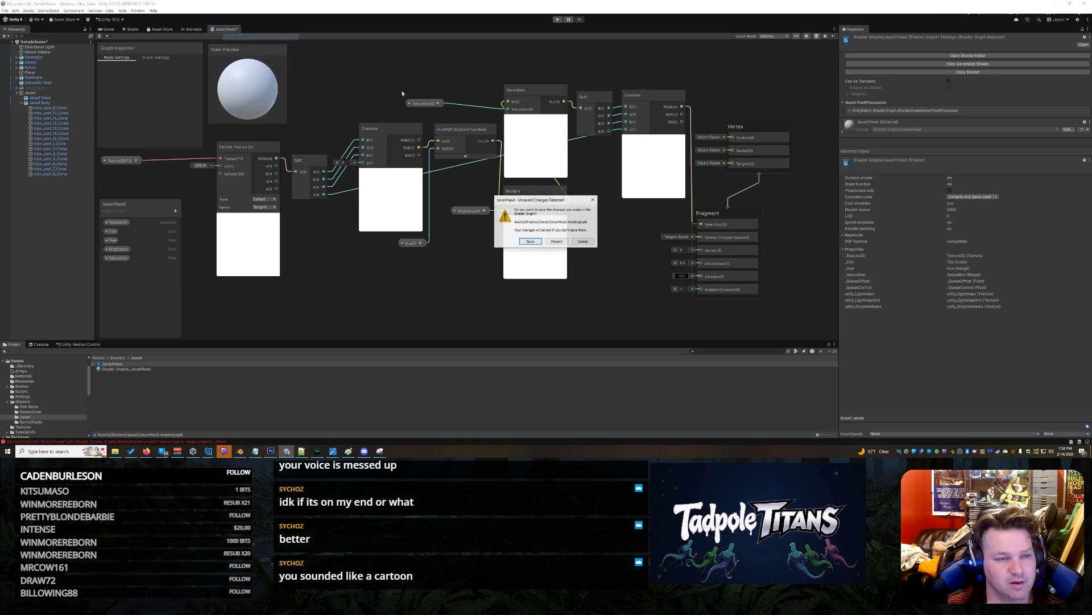
click(524, 242)
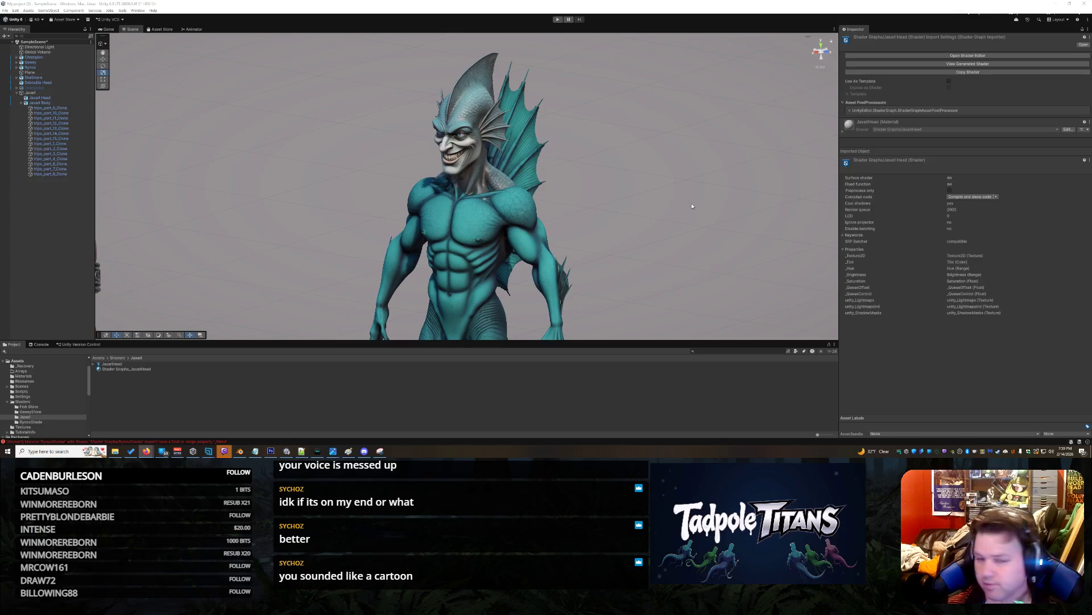
Select the character's head in the scene and reopen its shader graph.
click(147, 452)
click(504, 185)
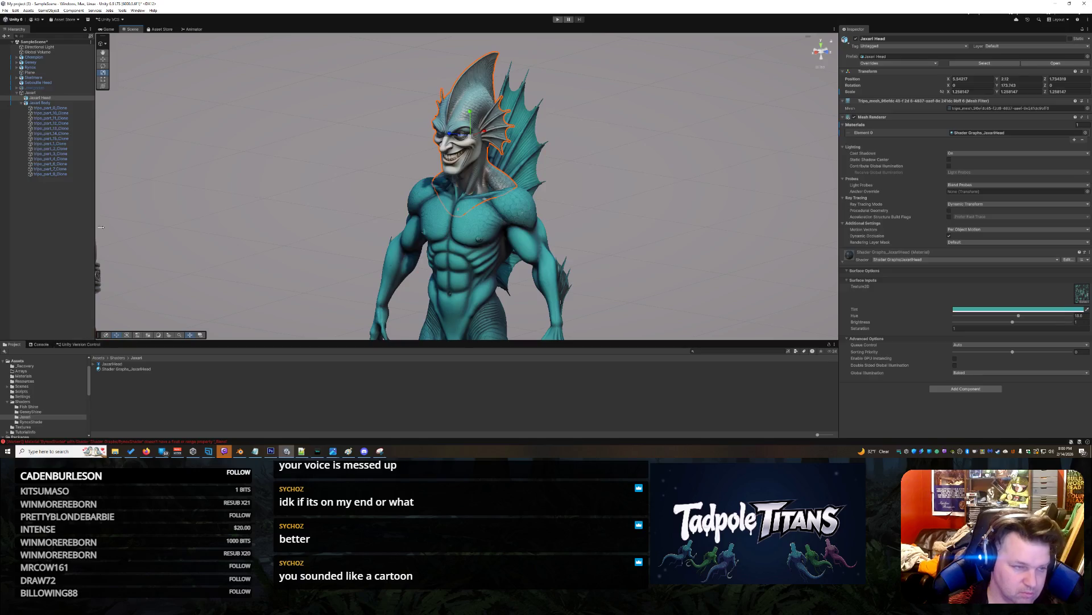
double_click(112, 363)
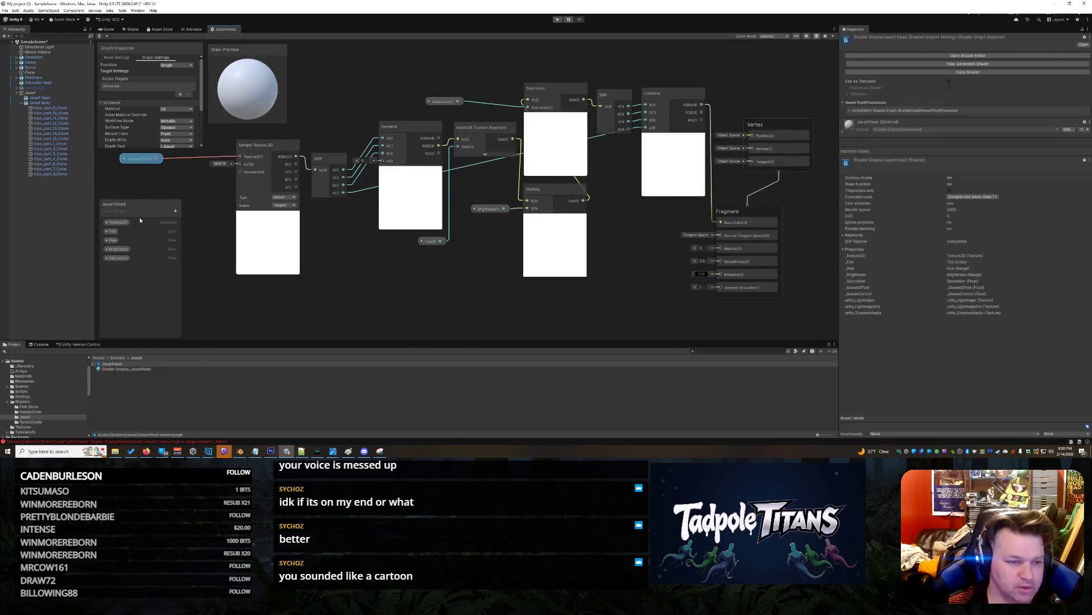
Make the Saturation property a Slider with Min 0 and Max 2.
click(117, 258)
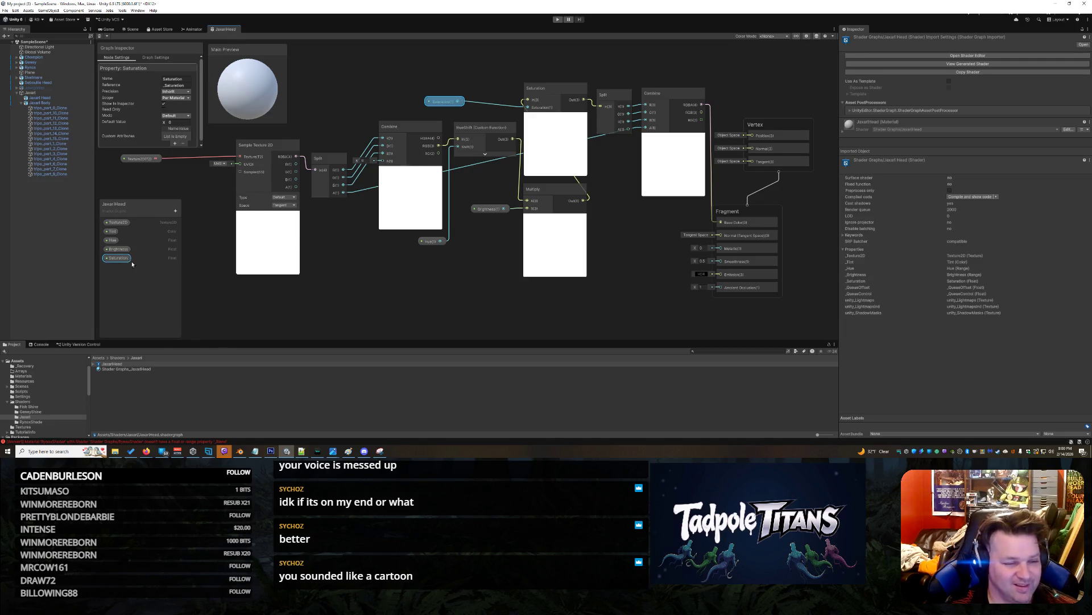
click(176, 116)
click(171, 123)
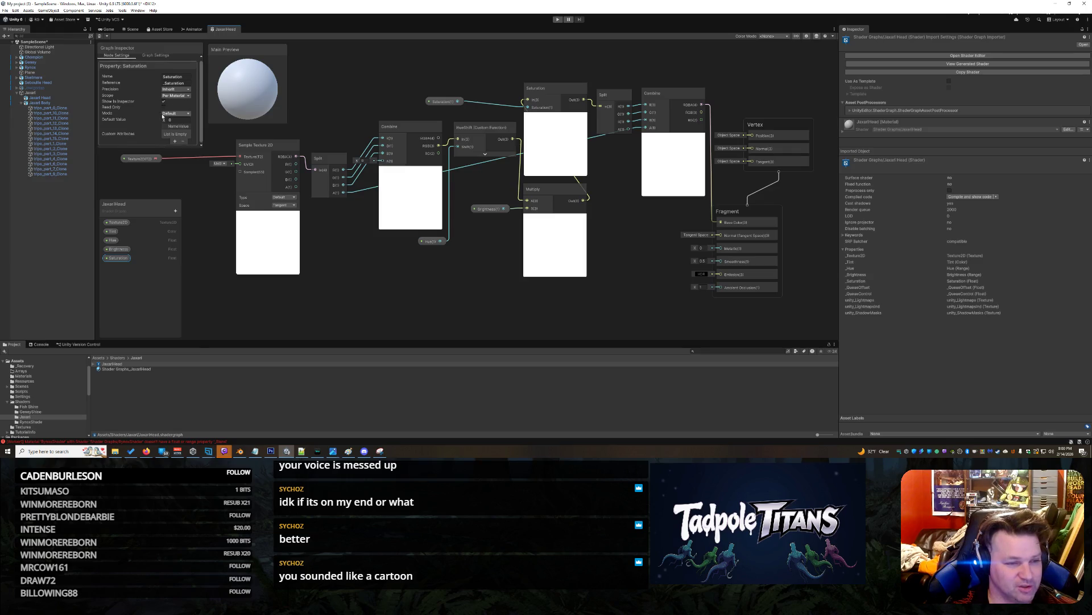
click(178, 128)
click(177, 127)
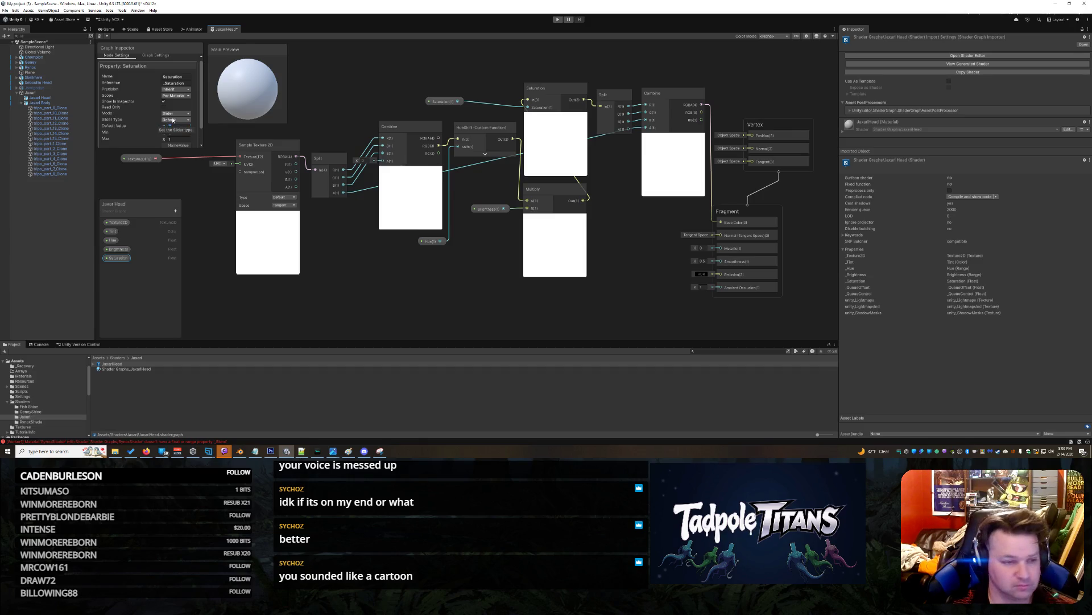
click(178, 132)
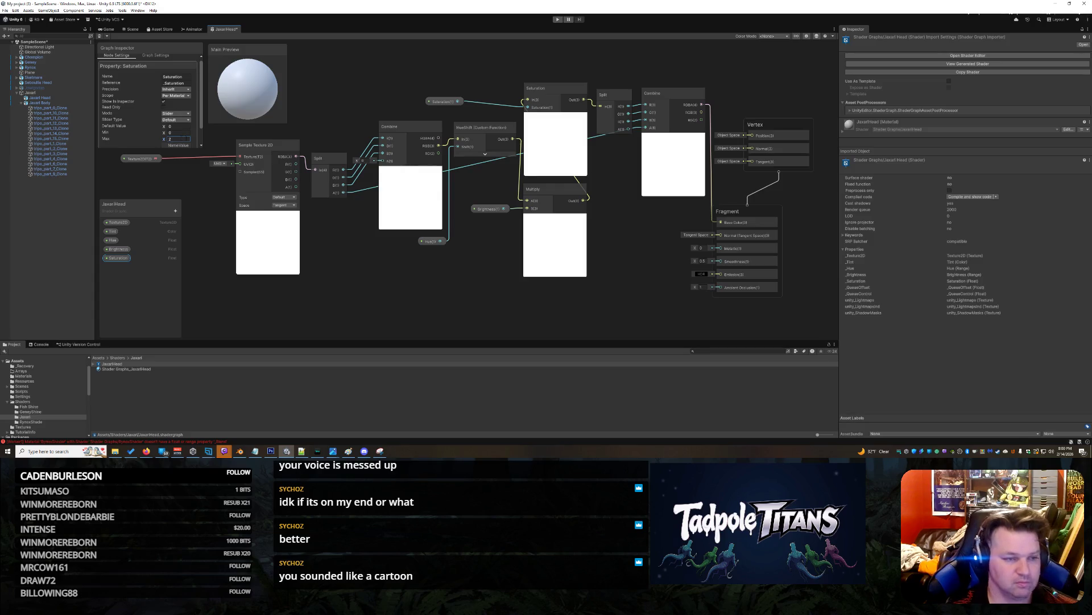
click(324, 308)
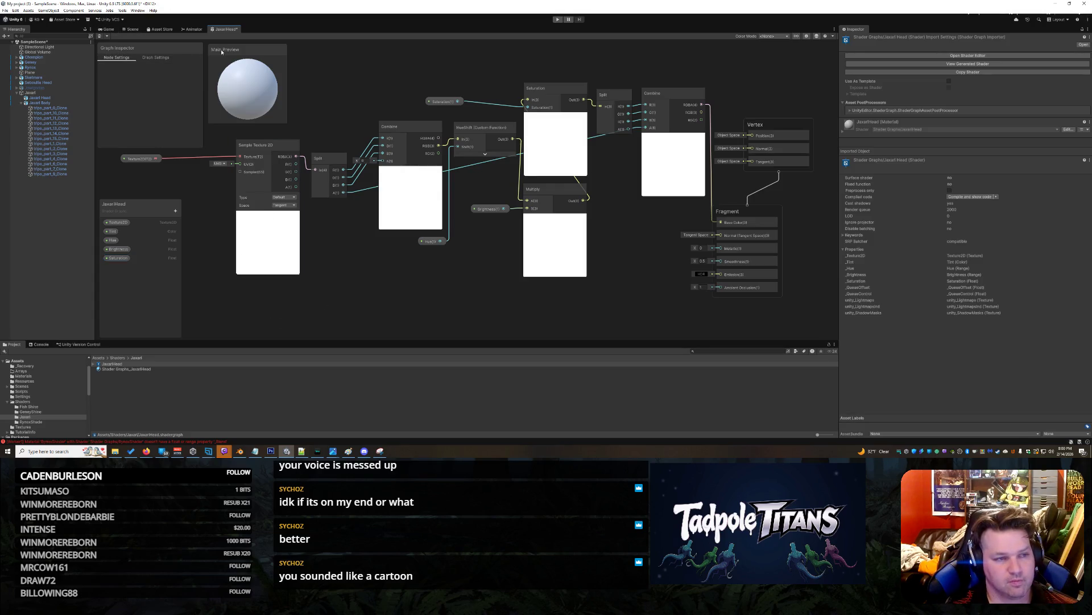
Close the JaxariHead graph with Save, then select the merman's head to view its material.
right_click(224, 30)
click(239, 44)
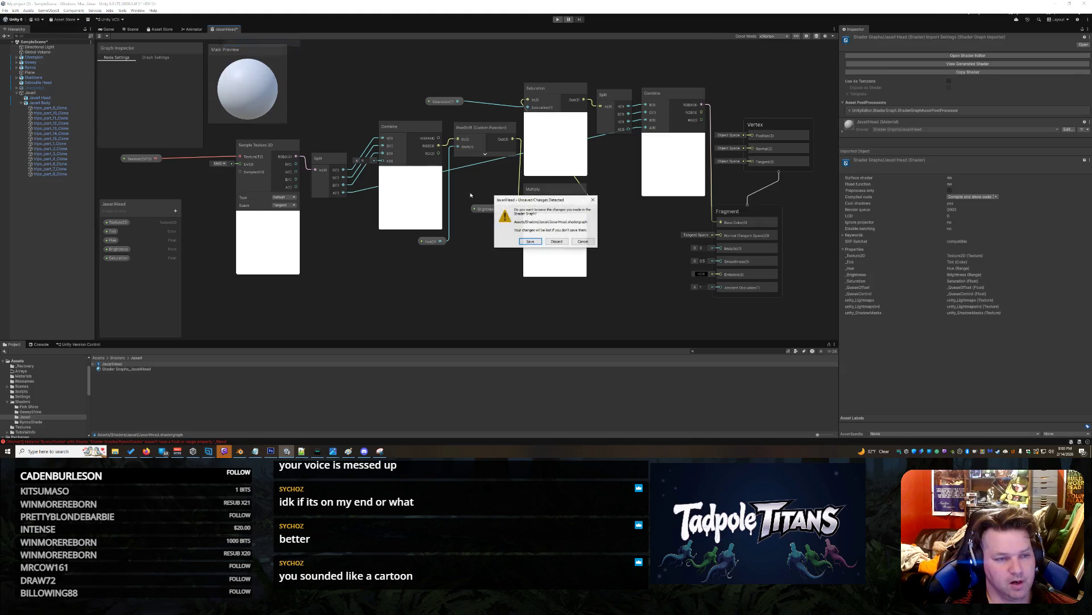
click(536, 243)
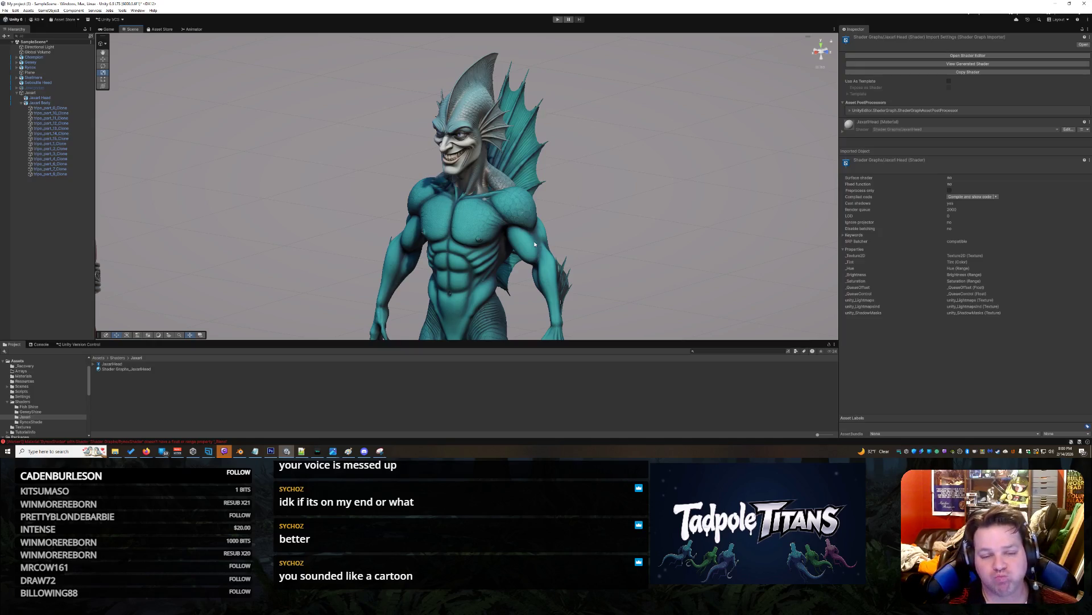
click(478, 97)
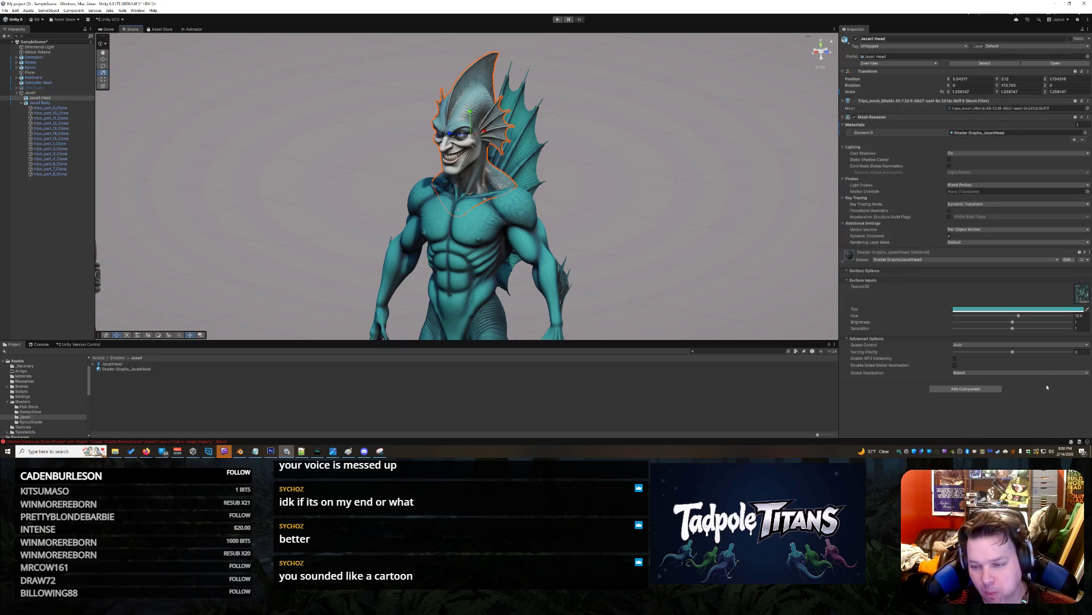
Drag the head material's Saturation from 1 down to 0.739, then zoom out over the lineup.
mouse_move(1014, 334)
mouse_down()
mouse_move(1034, 330)
mouse_move(997, 332)
mouse_move(1072, 325)
mouse_up()
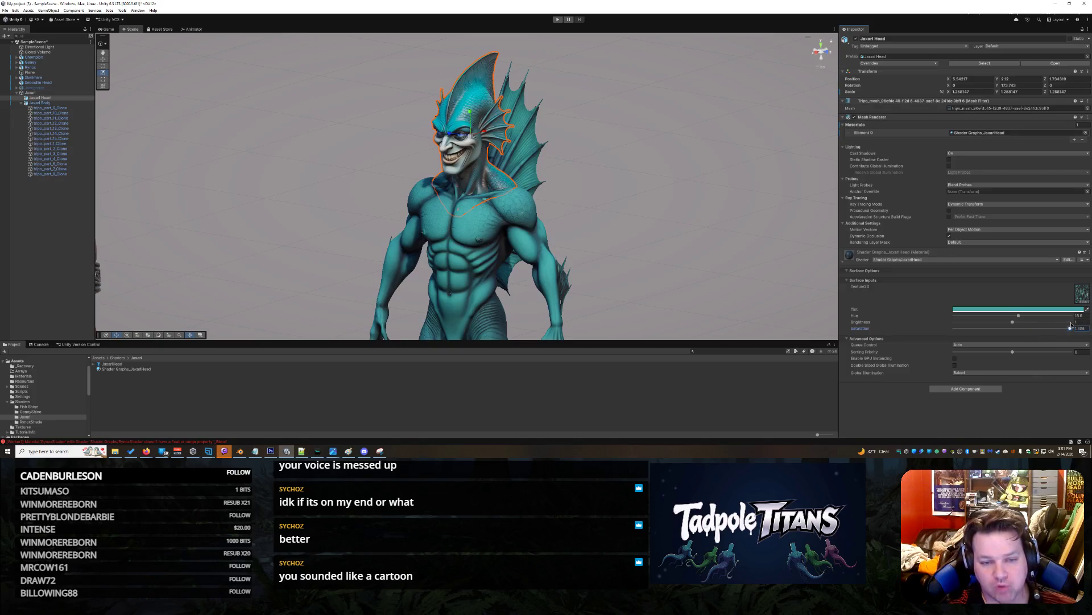
click(634, 196)
mouse_move(636, 216)
mouse_down()
mouse_move(776, 205)
mouse_move(777, 183)
mouse_move(581, 214)
mouse_move(521, 202)
mouse_move(500, 182)
mouse_move(676, 234)
mouse_move(715, 227)
mouse_up()
scroll(664, 207, down, 8)
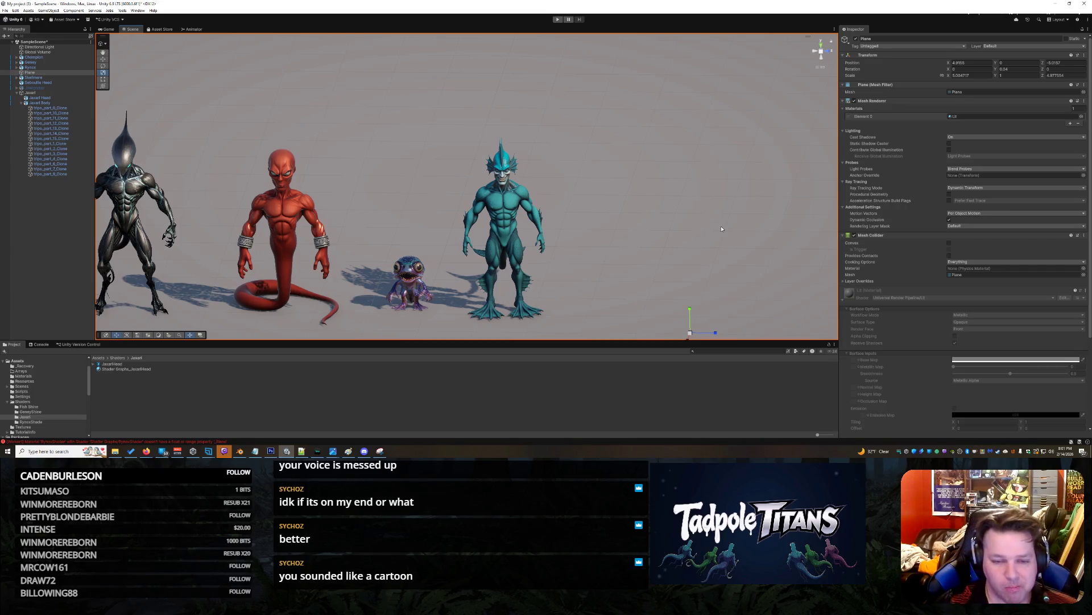
Move in close to the merman and lower its head material's Hue from 18.6 to 17.6.
mouse_move(689, 268)
mouse_down()
mouse_move(739, 261)
mouse_move(696, 243)
mouse_move(732, 268)
mouse_move(711, 256)
mouse_move(578, 247)
mouse_move(613, 260)
mouse_move(745, 235)
mouse_move(620, 213)
mouse_move(568, 237)
mouse_move(447, 240)
mouse_move(692, 225)
mouse_up()
mouse_move(700, 222)
mouse_down()
mouse_move(713, 197)
mouse_move(724, 198)
mouse_move(611, 206)
mouse_up()
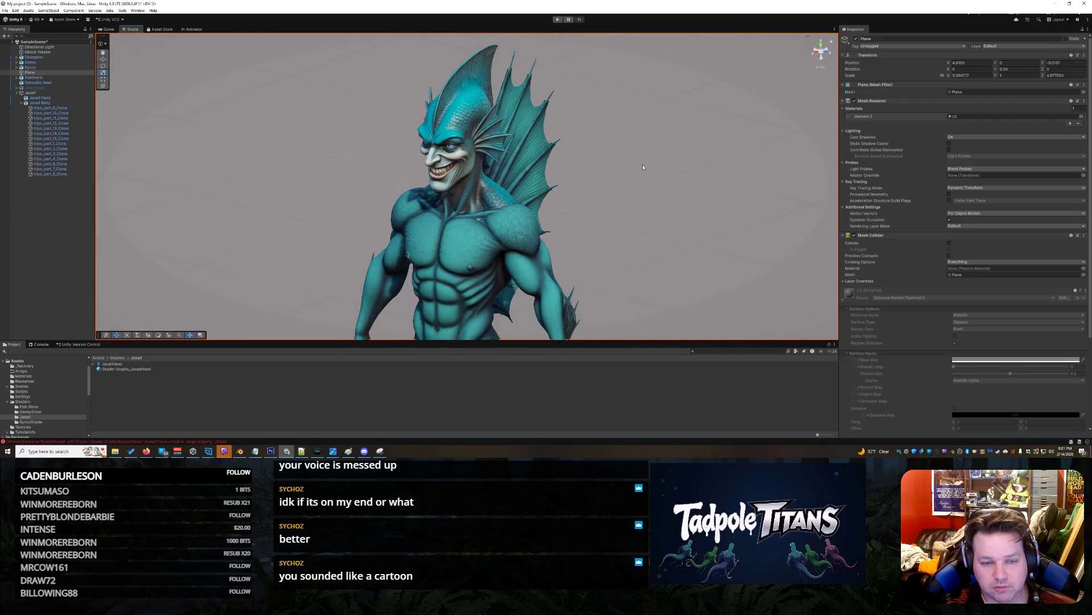
click(472, 93)
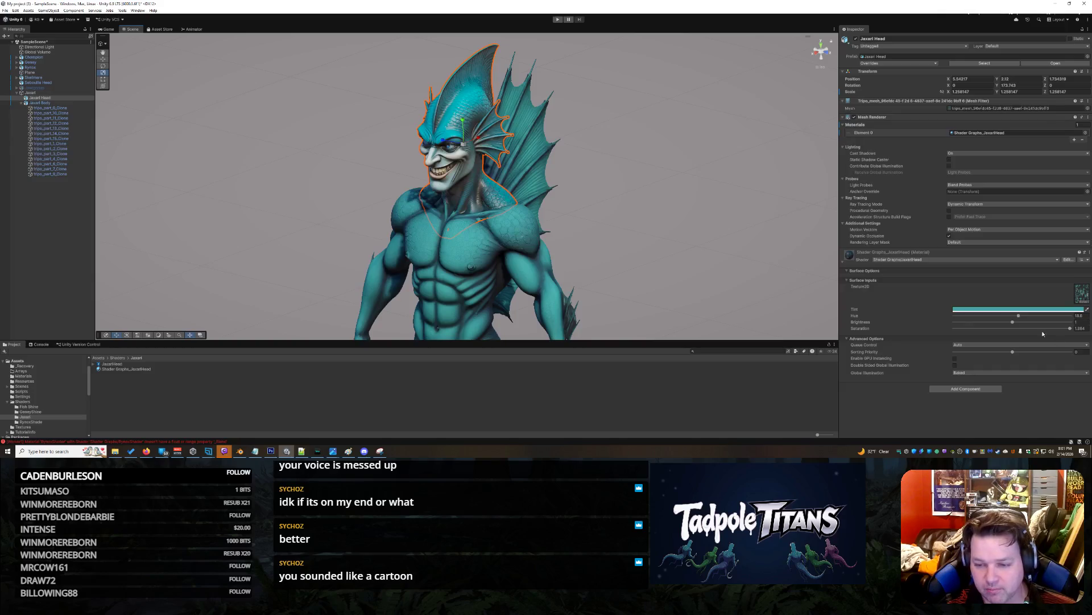
drag(1018, 316, 1018, 319)
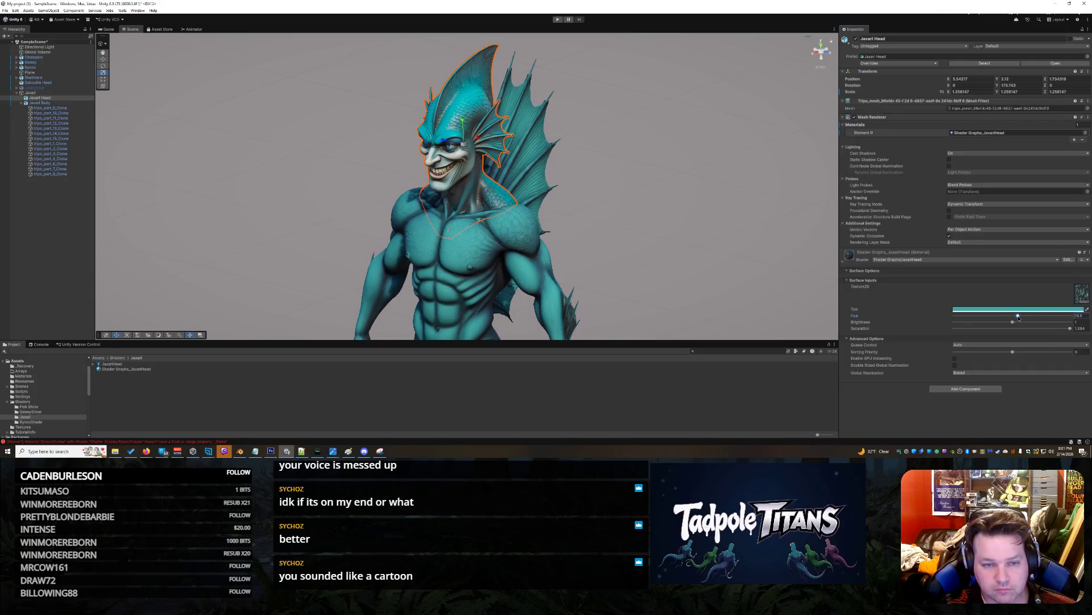
Frame the ground plane and pull the view back to show the whole character lineup.
click(806, 275)
key(f)
mouse_move(602, 238)
mouse_down()
mouse_move(661, 227)
mouse_move(531, 236)
mouse_move(661, 222)
mouse_move(655, 245)
mouse_up()
scroll(446, 271, up, 3)
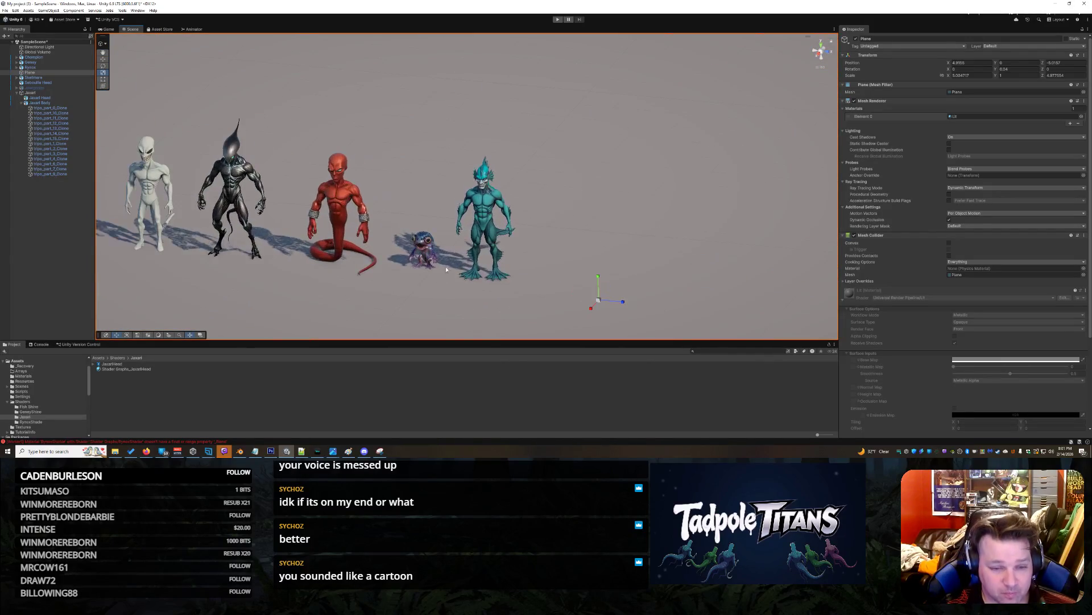
click(460, 235)
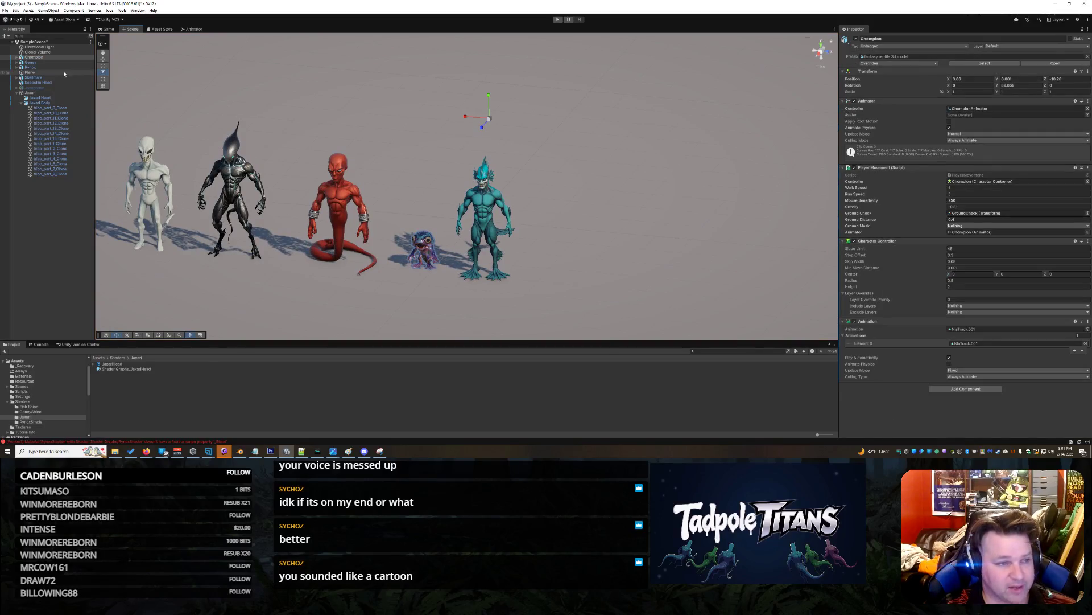
Nudge Champion along X from 3.86 to 4.025 with the move tool.
key(w)
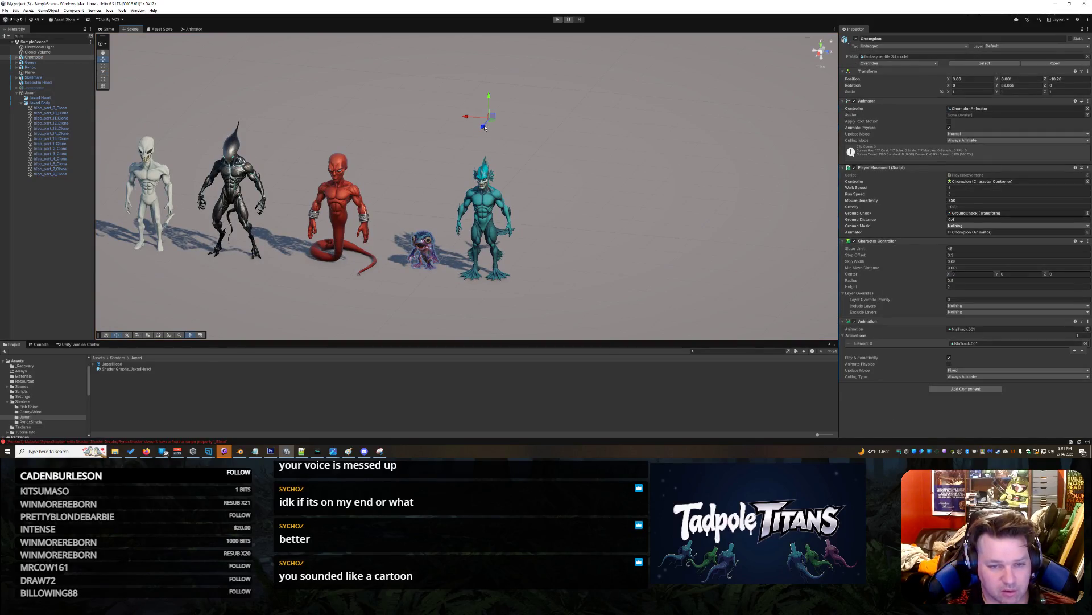
drag(485, 128, 488, 130)
scroll(551, 277, down, 2)
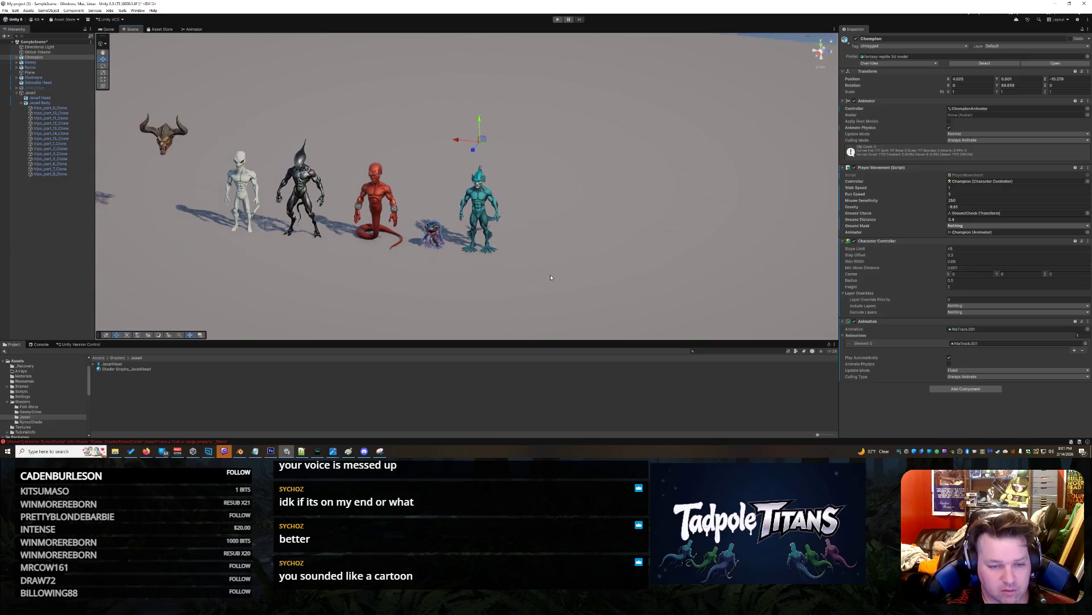
scroll(551, 277, down, 1)
Orbit to a lower angle and zoom in on the red and teal creatures.
click(551, 277)
mouse_move(560, 228)
mouse_down()
mouse_move(400, 277)
mouse_move(576, 269)
mouse_move(527, 268)
mouse_up()
right_click(560, 266)
click(490, 258)
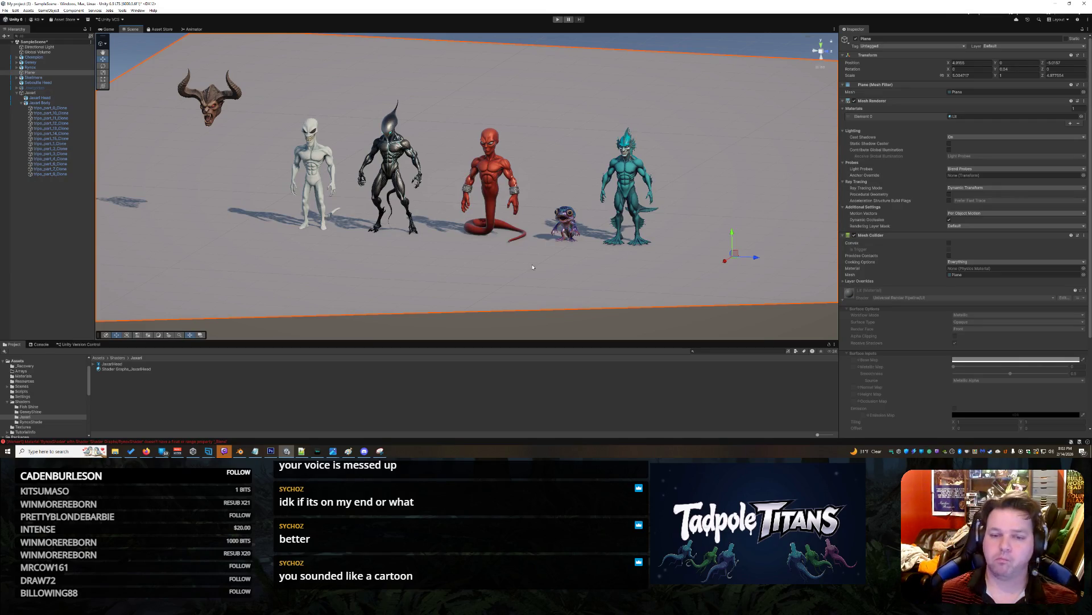
scroll(667, 185, up, 5)
mouse_move(726, 159)
mouse_down()
mouse_move(642, 183)
mouse_move(702, 214)
mouse_move(691, 219)
mouse_move(698, 238)
mouse_move(707, 242)
mouse_move(710, 226)
mouse_up()
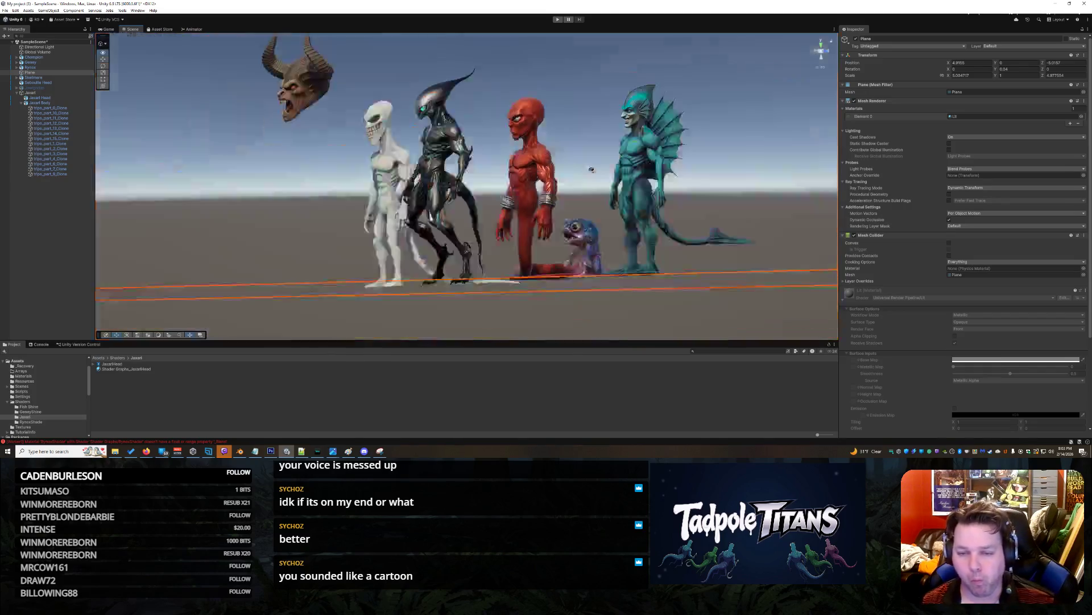
scroll(677, 197, up, 5)
scroll(688, 212, up, 3)
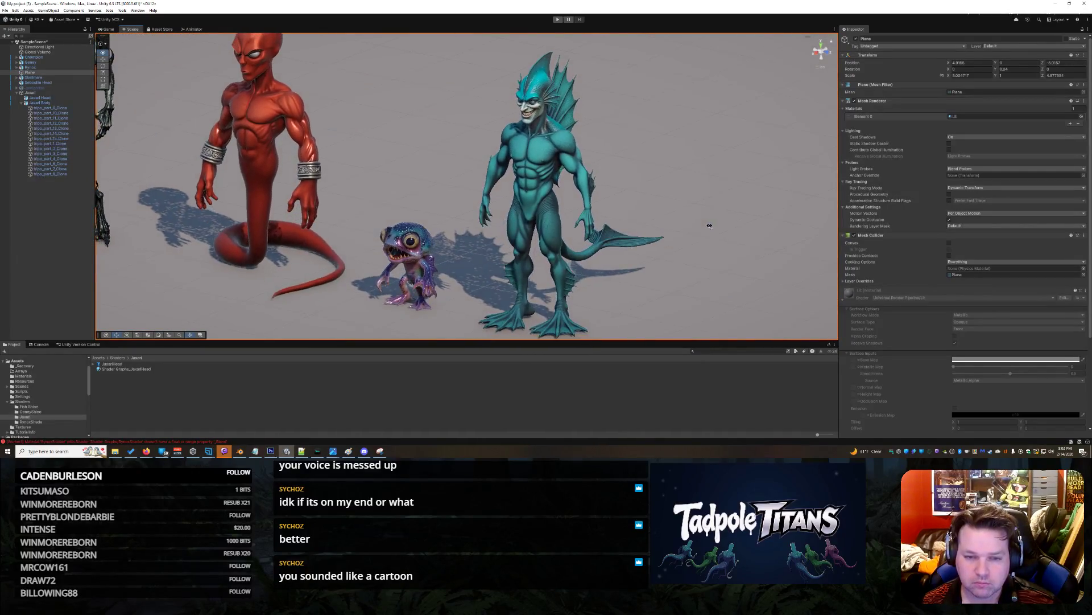
Launch Snipping Tool from Windows search and snip the teal merman.
click(46, 451)
text(sni)
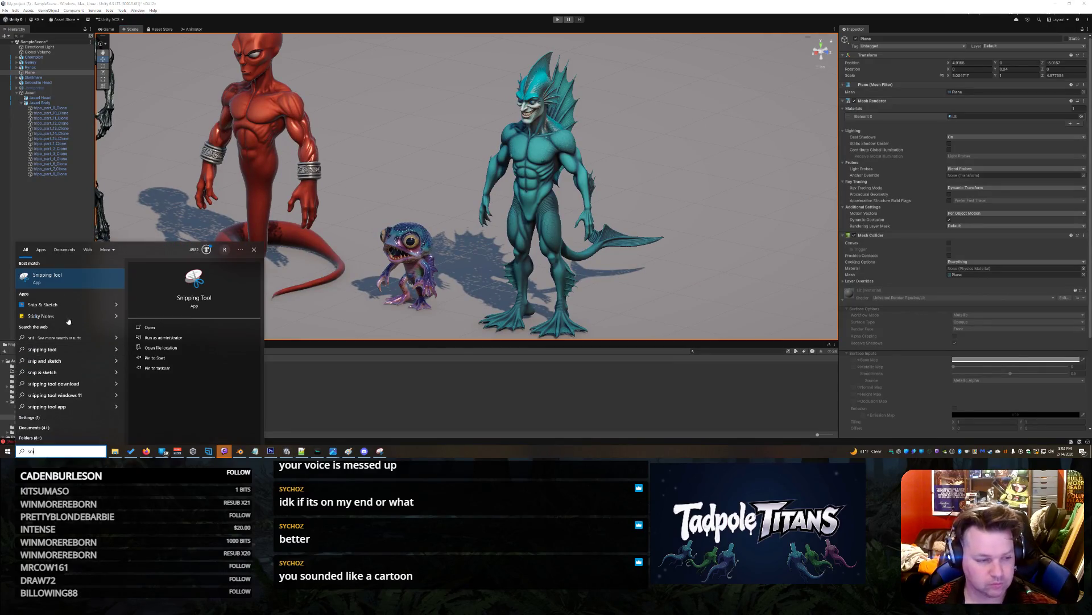
click(69, 279)
click(12, 23)
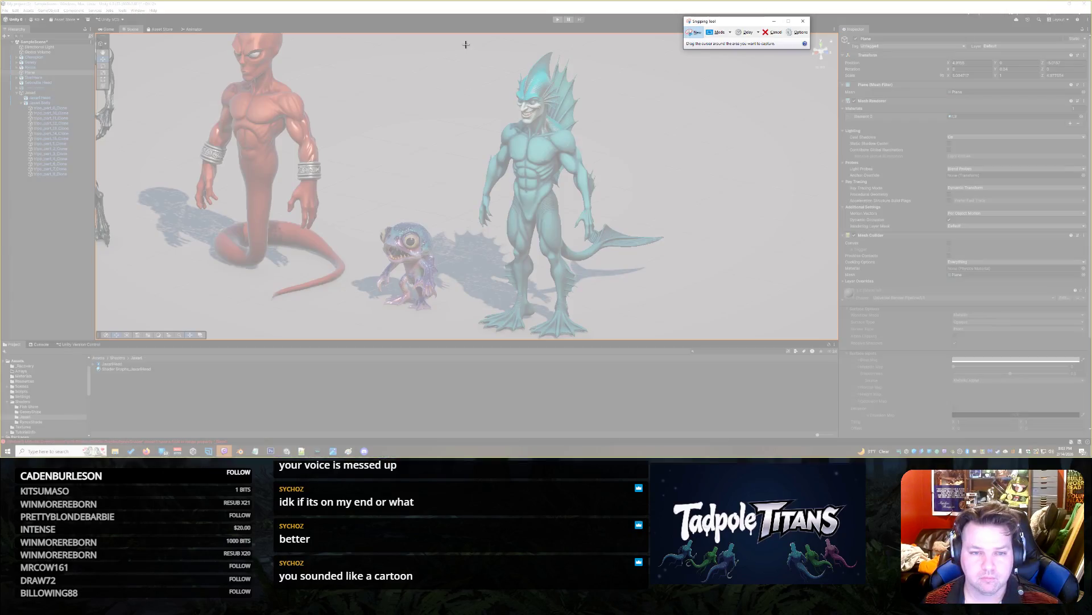
mouse_move(461, 37)
mouse_down()
mouse_move(619, 315)
mouse_move(656, 339)
mouse_move(682, 339)
mouse_up()
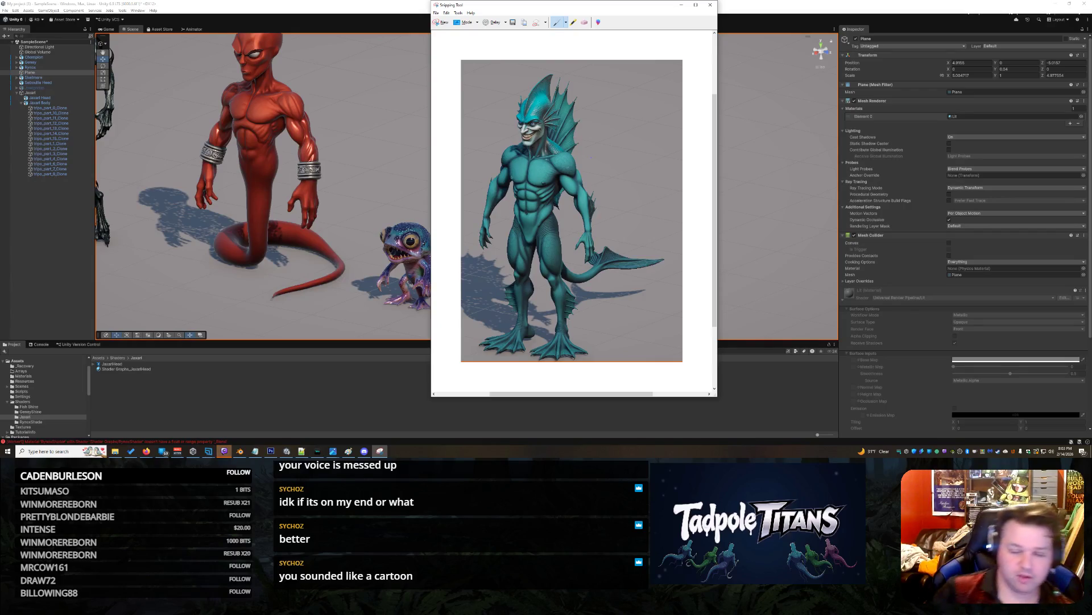
Close the merman snip without saving it, returning to Unity at eye level.
right_click(597, 238)
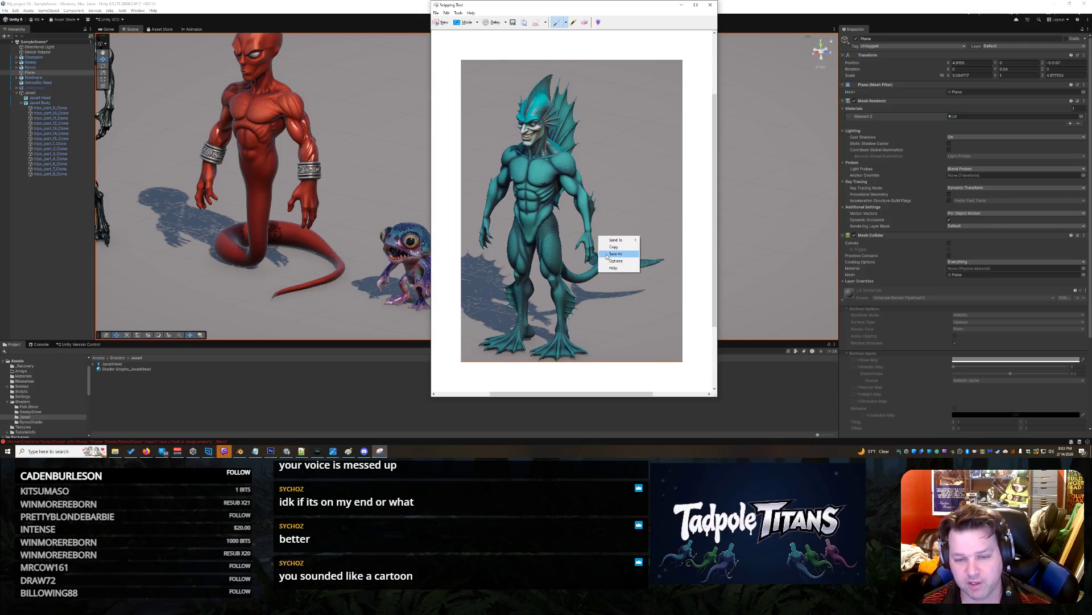
click(610, 254)
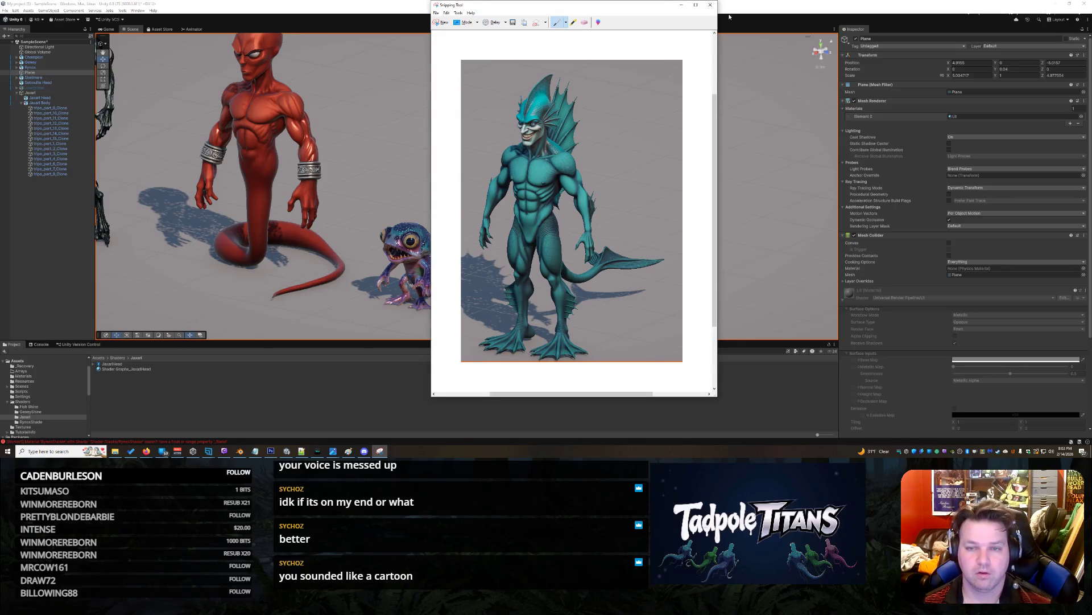
click(710, 5)
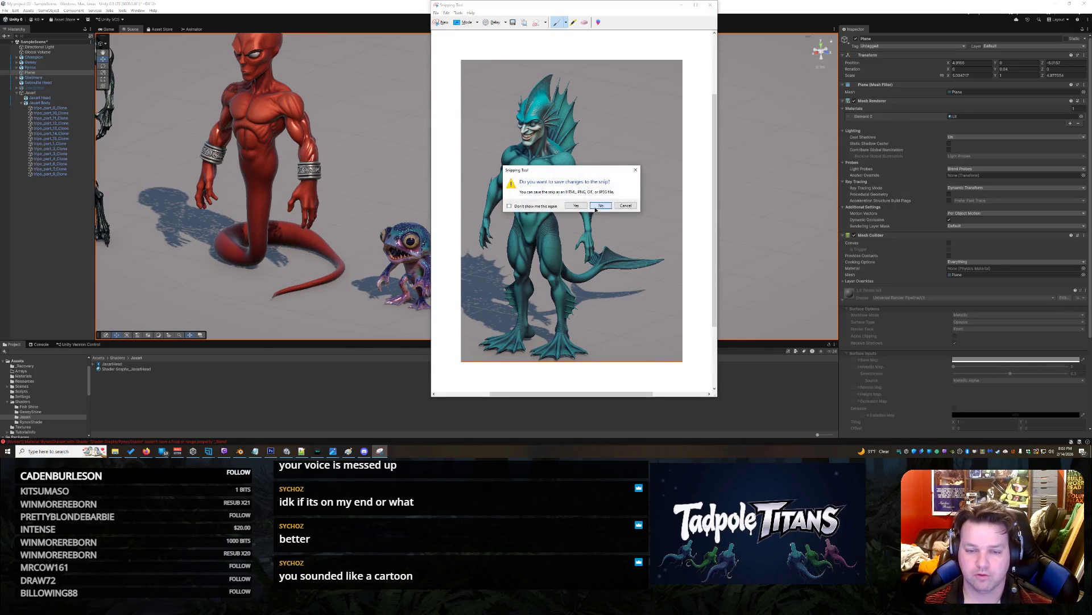
click(601, 206)
scroll(654, 161, up, 4)
mouse_move(666, 161)
alt+mouse_down()
mouse_move(755, 123)
mouse_move(651, 139)
mouse_move(652, 154)
alt+mouse_up()
scroll(722, 121, up, 5)
mouse_move(722, 126)
alt+mouse_down()
mouse_move(719, 188)
mouse_move(710, 205)
mouse_move(689, 208)
alt+mouse_up()
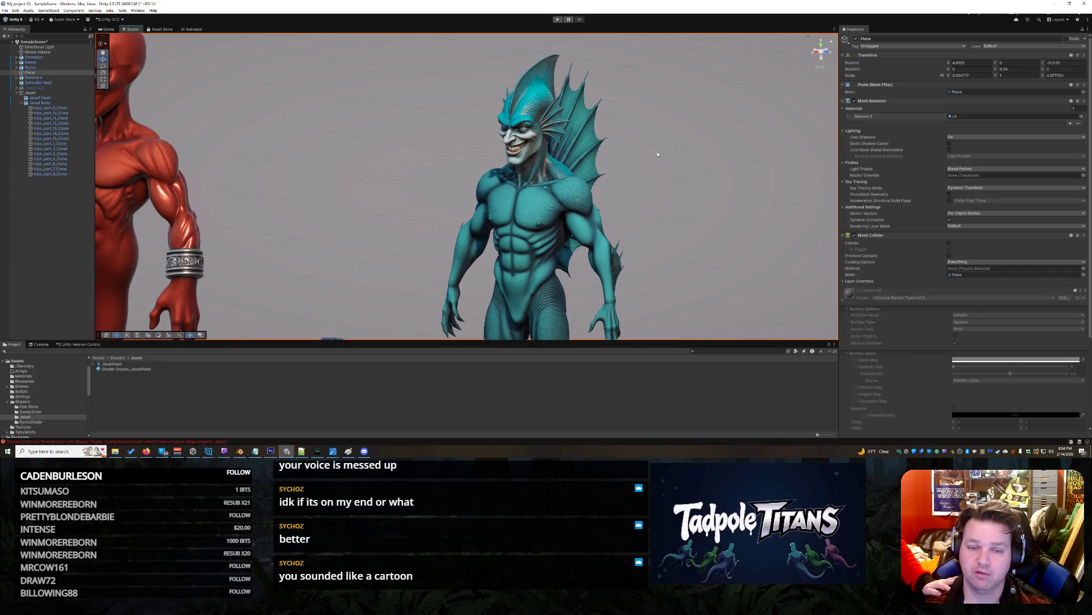
Keep the merman head's Hue at 15.7 and set its Saturation to 1.98.
click(545, 94)
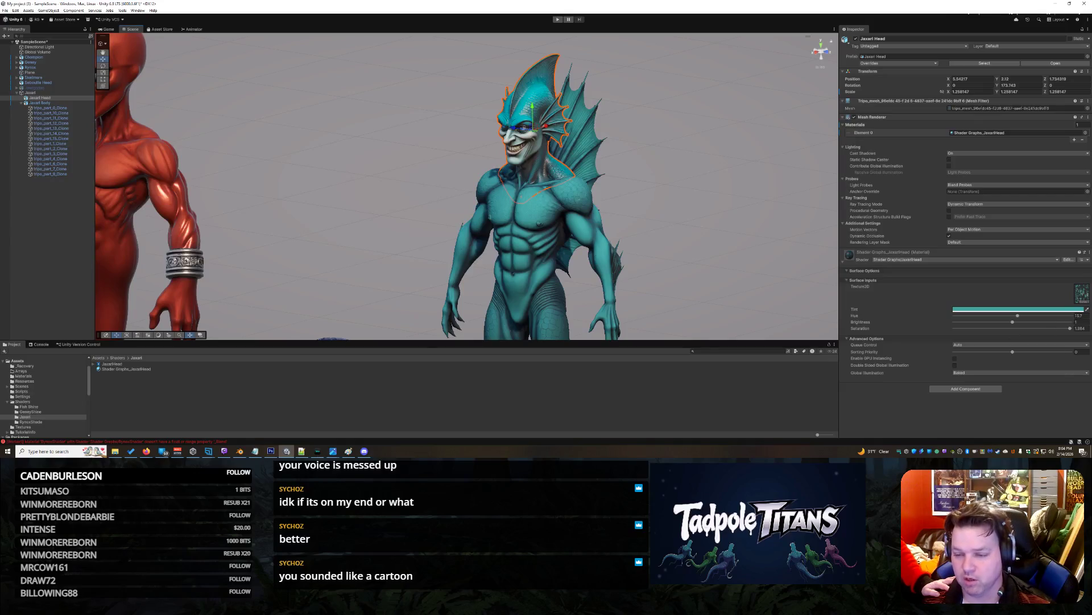
click(1079, 316)
text(0)
key(Escape)
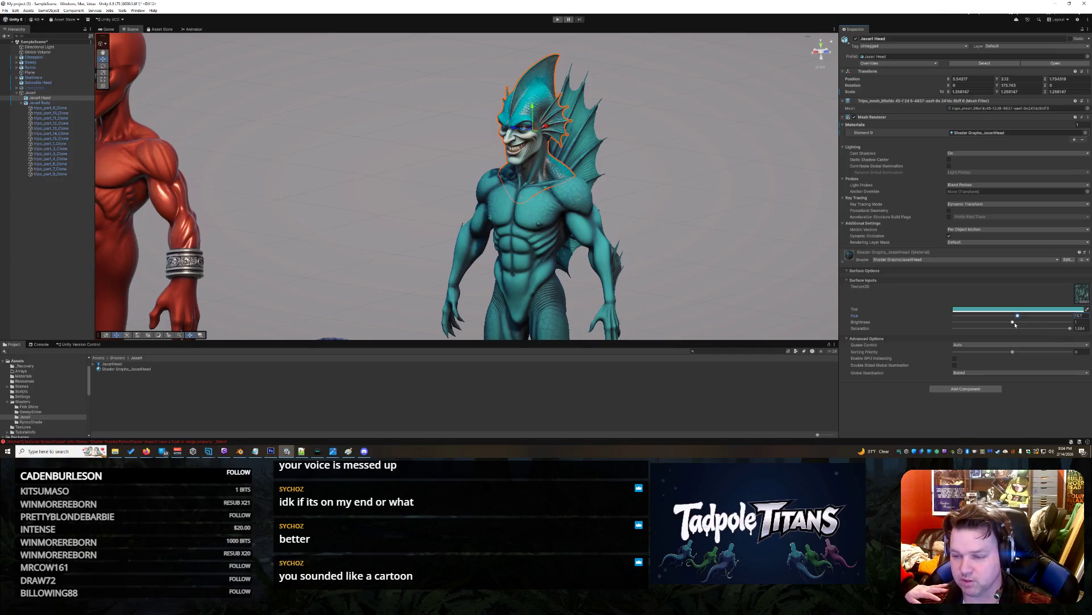
mouse_move(1071, 329)
mouse_down()
mouse_move(938, 341)
mouse_move(1001, 339)
mouse_up()
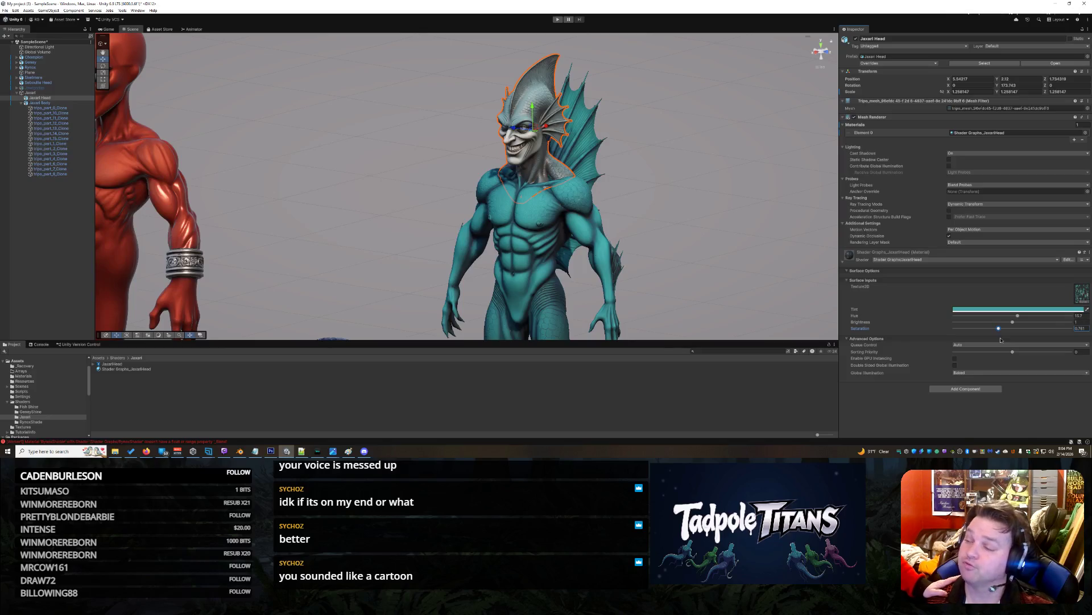
drag(1001, 339, 1079, 338)
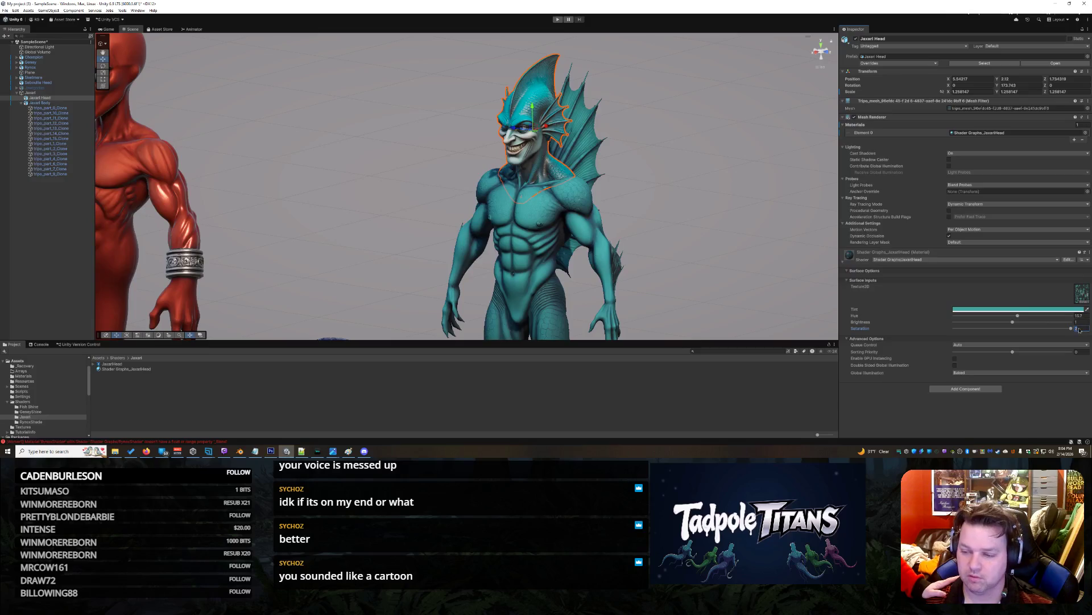
text(1.98)
key(Return)
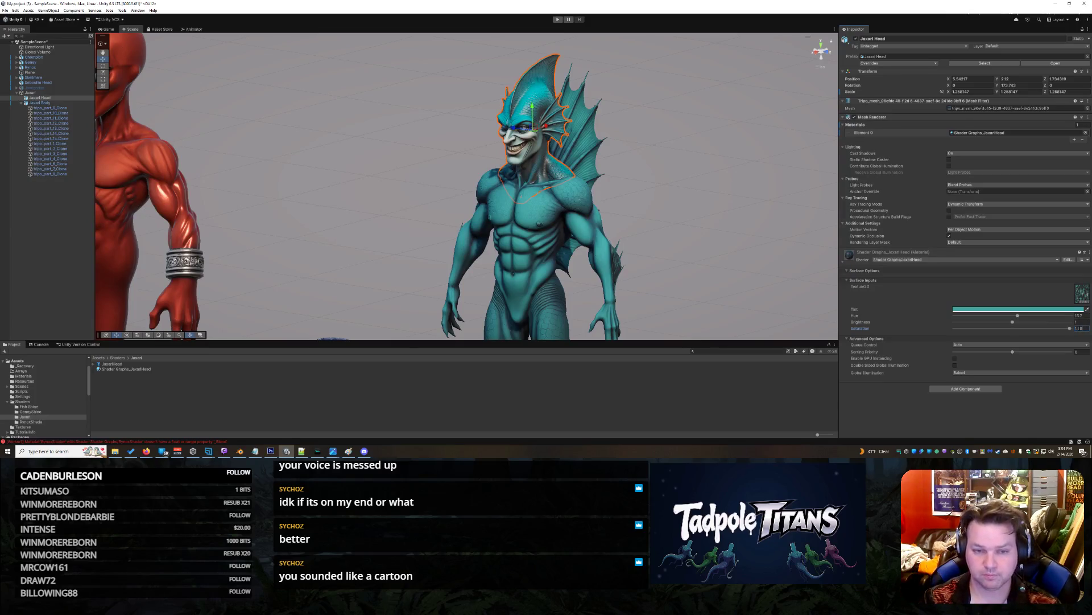
click(724, 280)
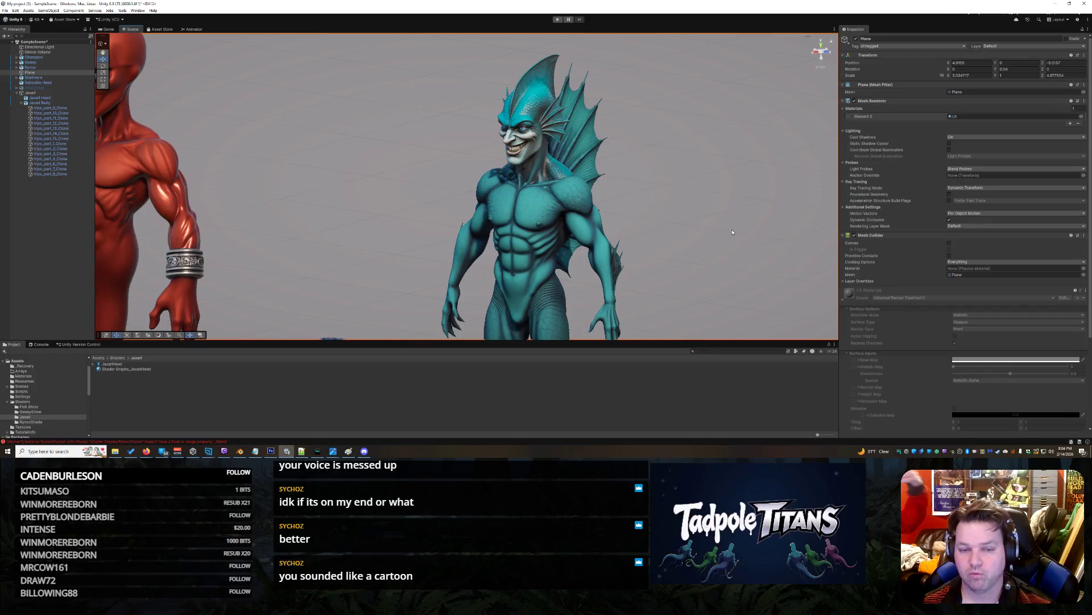
Open the JaxariHead shader graph to review its Sample Texture, Hue, Saturation and Multiply nodes.
right_click(664, 194)
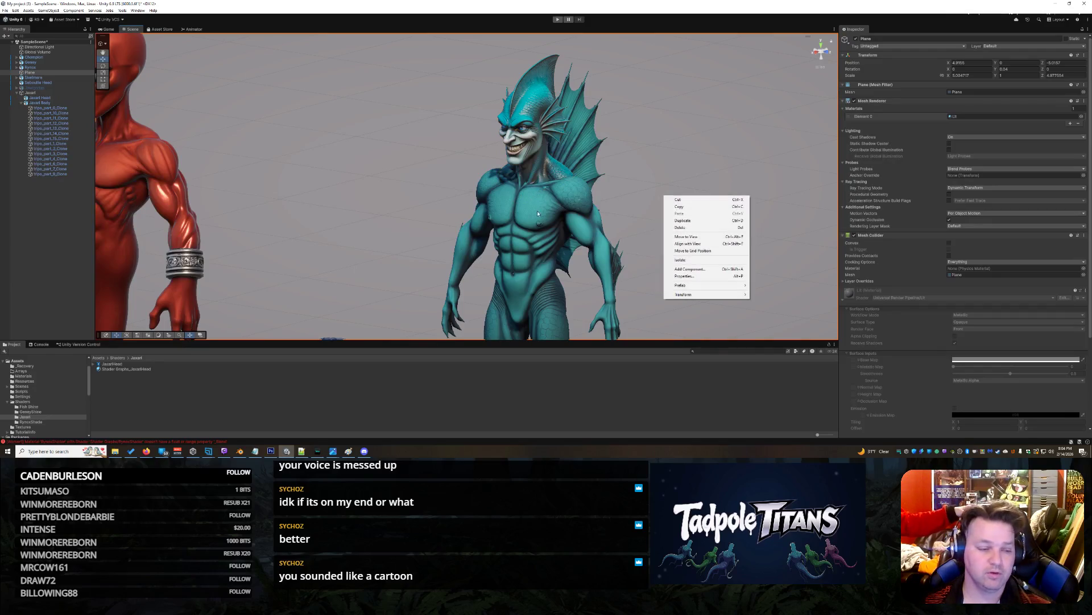
click(126, 364)
double_click(124, 367)
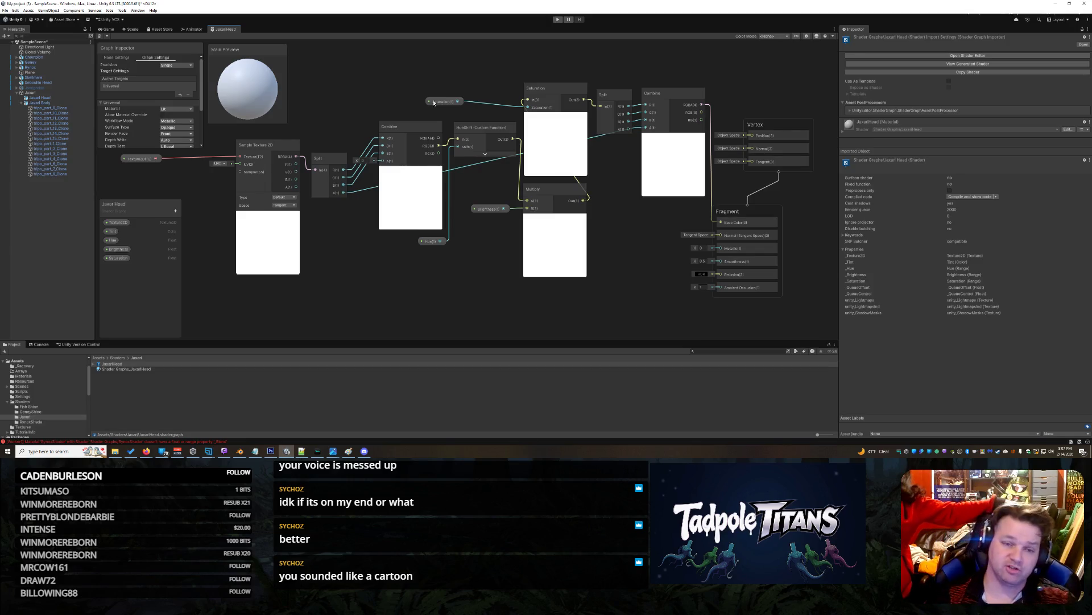
Close the JaxariHead shader graph tab and select Jaxari Head and the ground Plane.
right_click(219, 29)
click(233, 45)
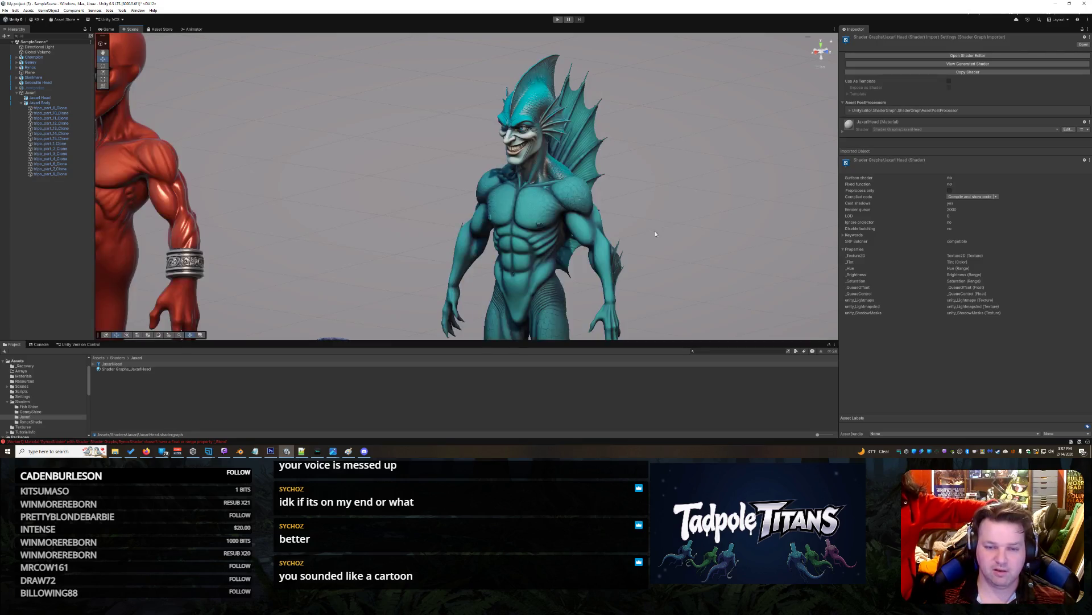
click(505, 107)
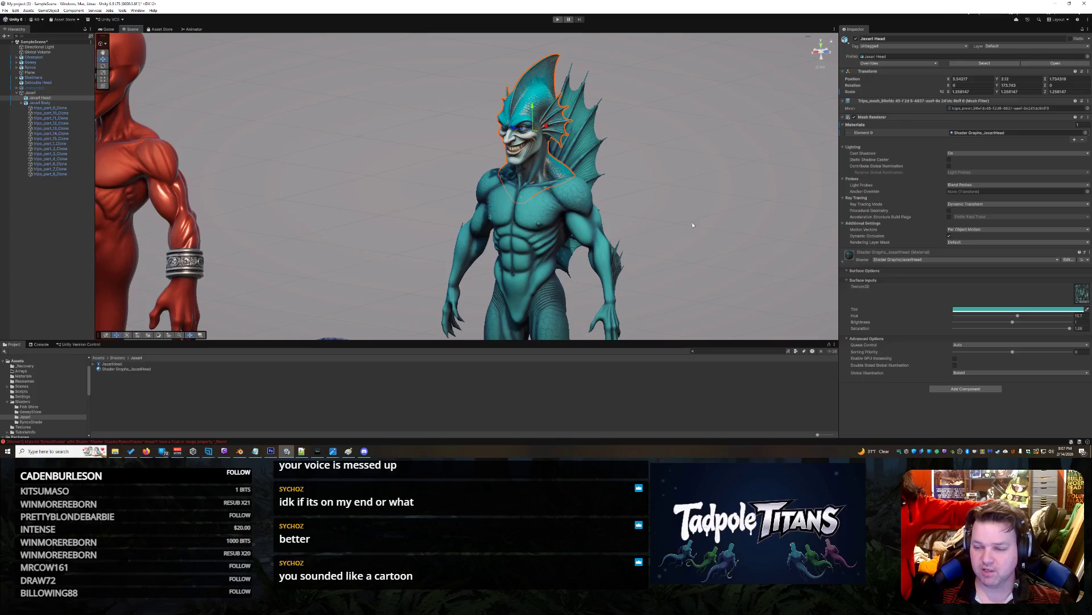
click(649, 184)
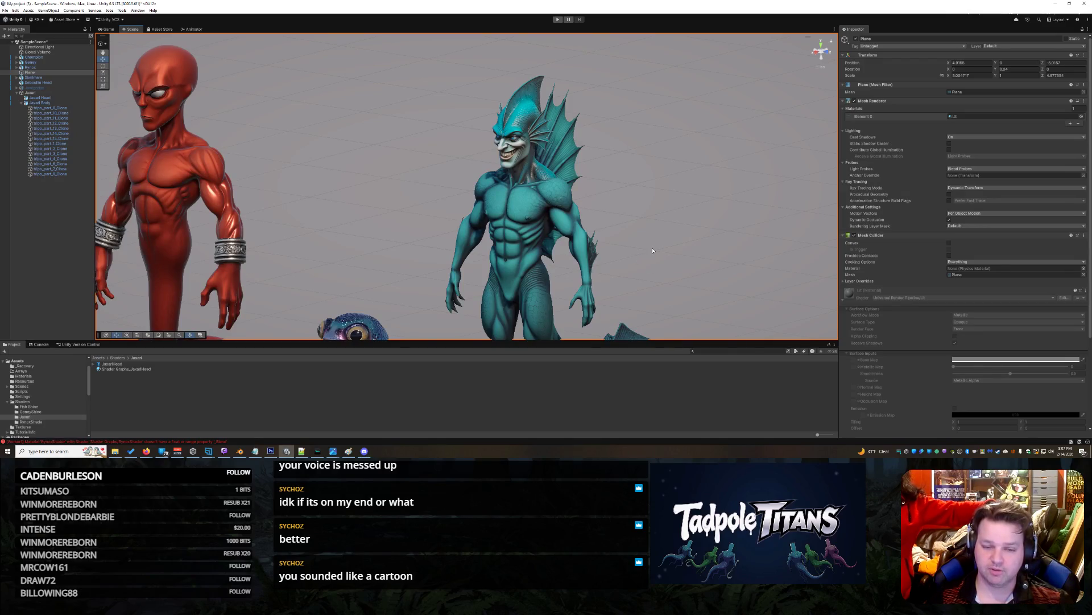
mouse_move(672, 234)
mouse_down()
mouse_move(591, 231)
mouse_move(519, 190)
mouse_move(513, 158)
mouse_move(495, 188)
mouse_move(392, 263)
mouse_up()
mouse_move(487, 199)
mouse_down()
mouse_move(708, 239)
mouse_move(628, 220)
mouse_up()
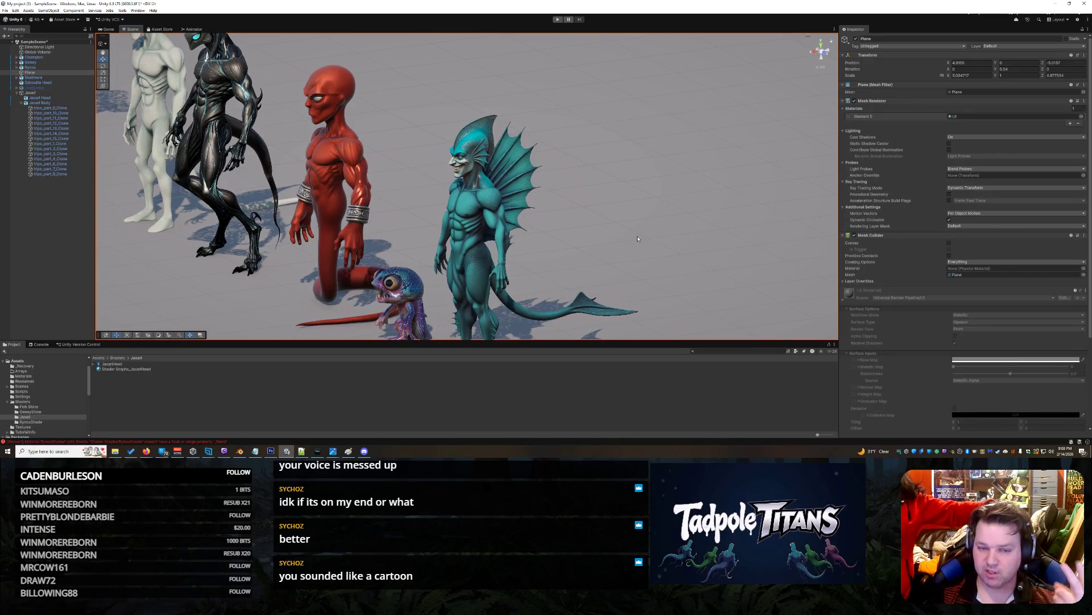
mouse_move(660, 239)
mouse_down()
mouse_move(688, 239)
mouse_move(678, 228)
mouse_move(637, 234)
mouse_move(1053, 420)
mouse_up()
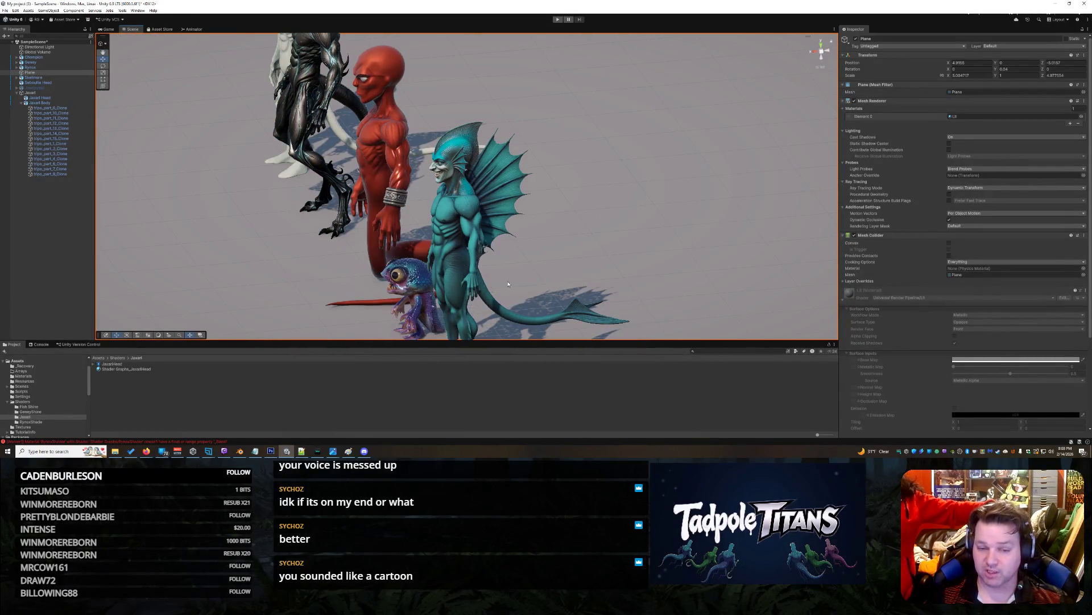
drag(489, 298, 564, 194)
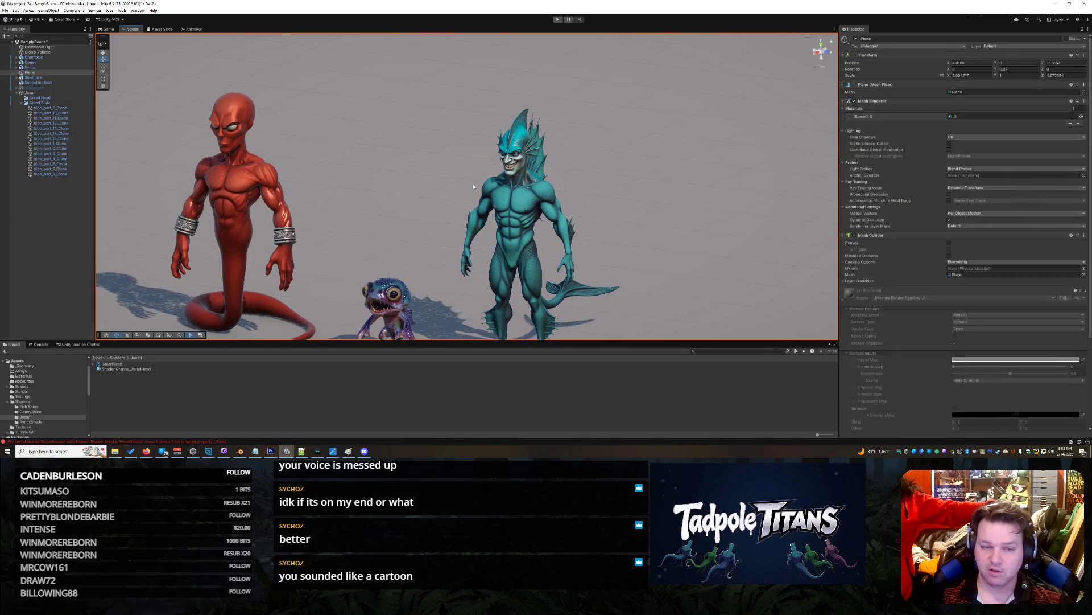
click(255, 184)
drag(254, 184, 434, 160)
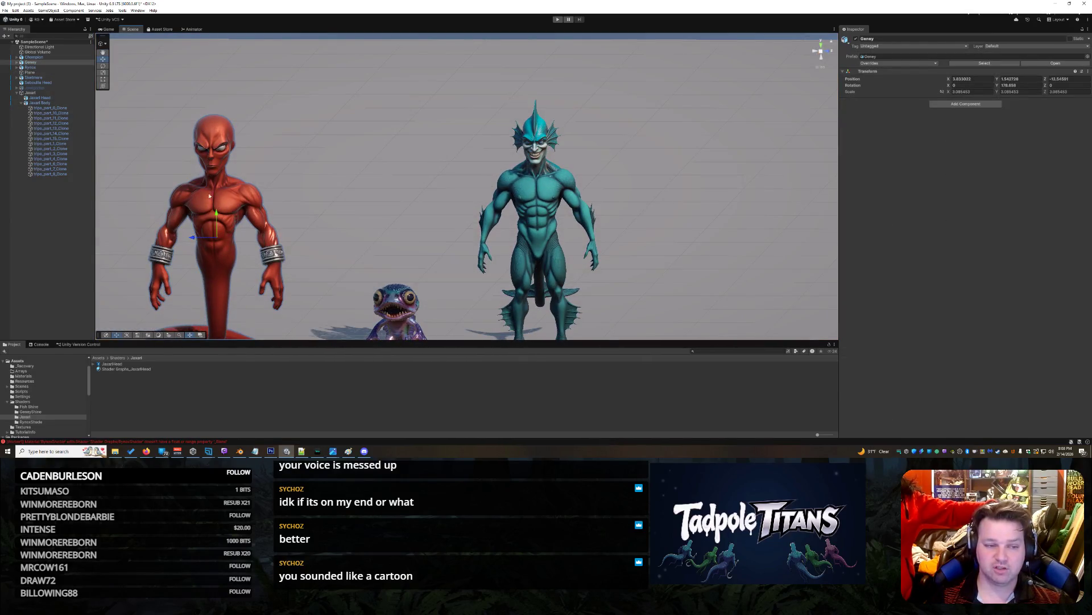
mouse_move(367, 168)
mouse_down()
mouse_move(383, 202)
mouse_move(348, 206)
mouse_up()
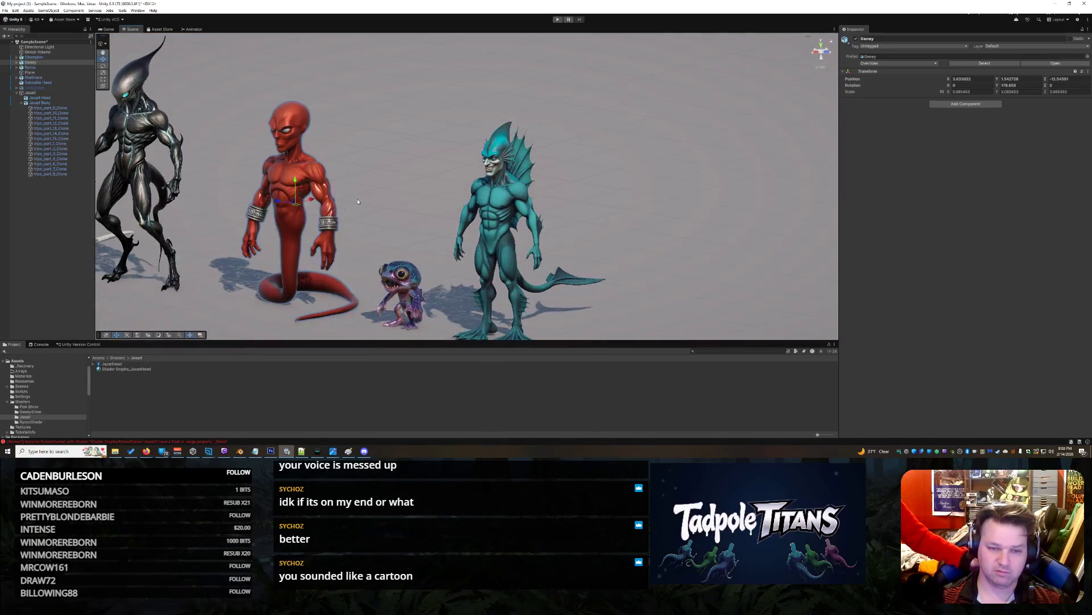
click(438, 231)
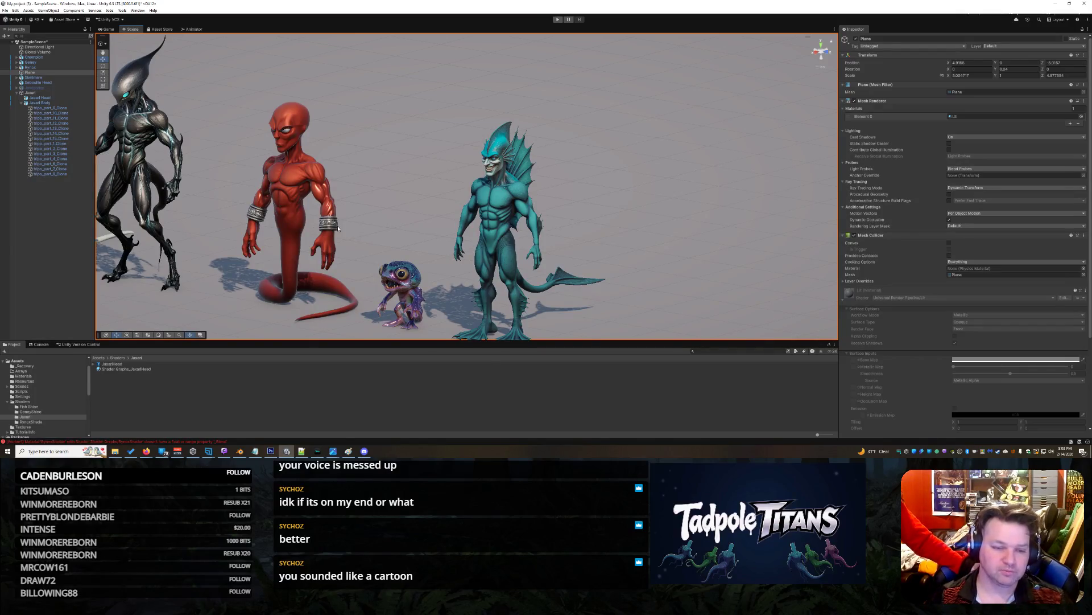
scroll(407, 270, down, 2)
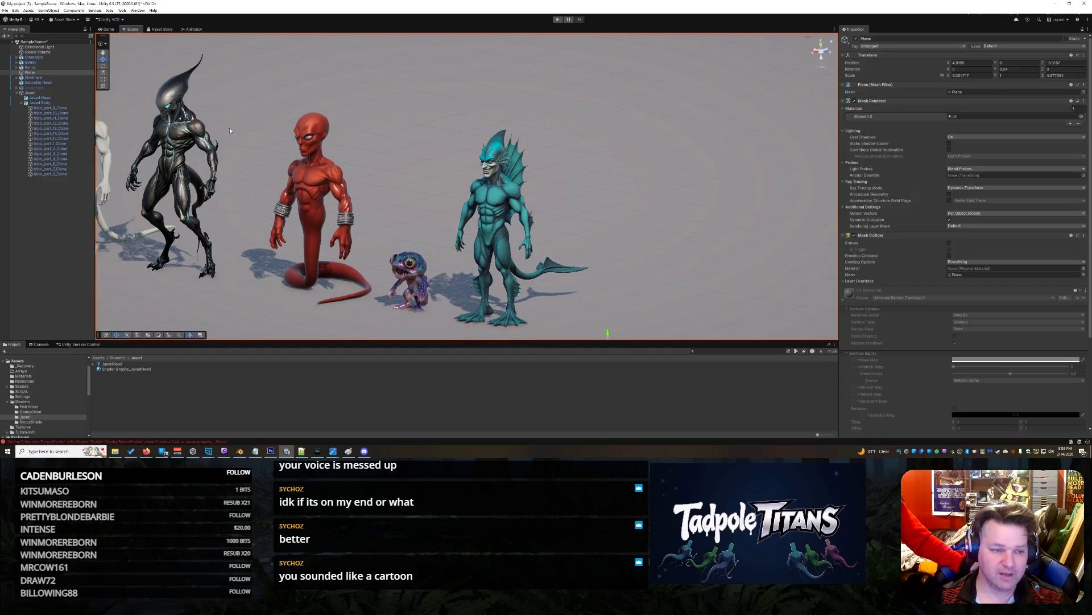
mouse_move(230, 131)
mouse_down()
mouse_move(638, 200)
mouse_move(618, 222)
mouse_move(619, 241)
mouse_move(720, 210)
mouse_move(633, 210)
mouse_move(707, 211)
mouse_move(677, 208)
mouse_up()
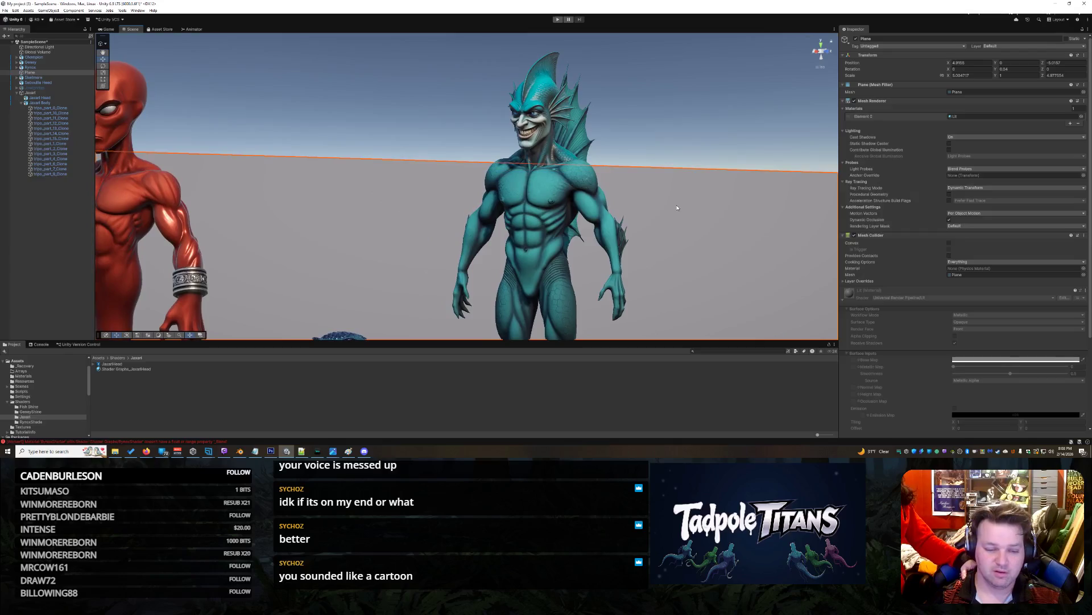
click(353, 450)
drag(511, 94, 325, 46)
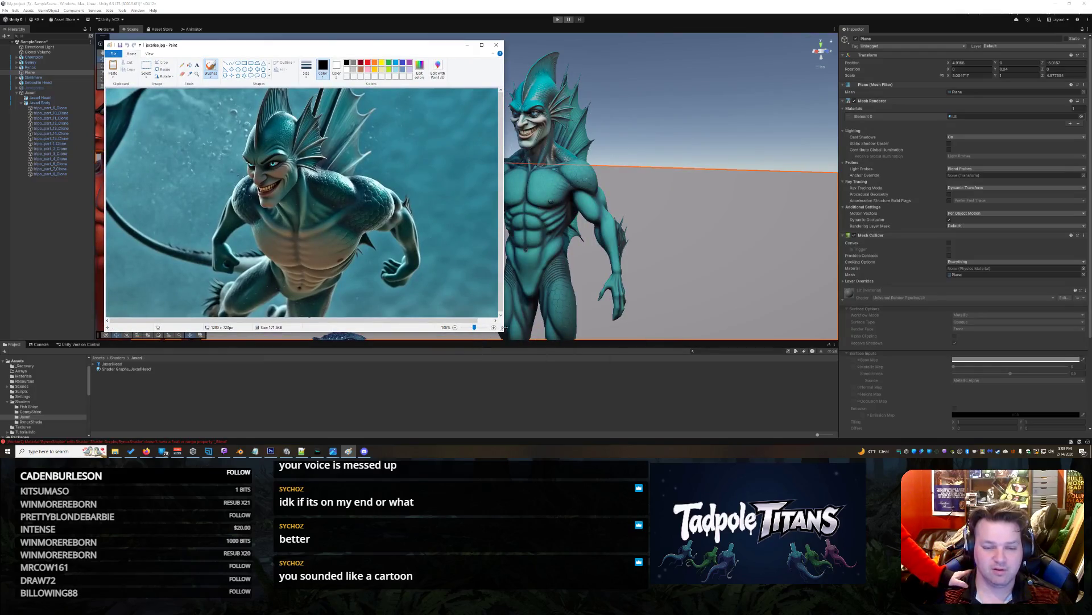
drag(502, 329, 390, 331)
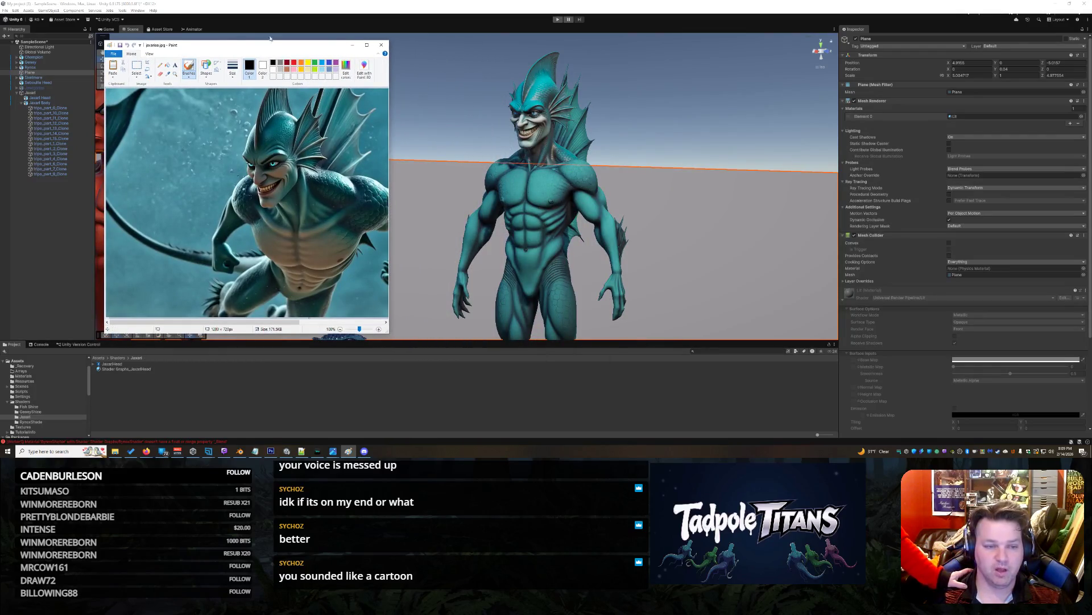
drag(277, 48, 392, 30)
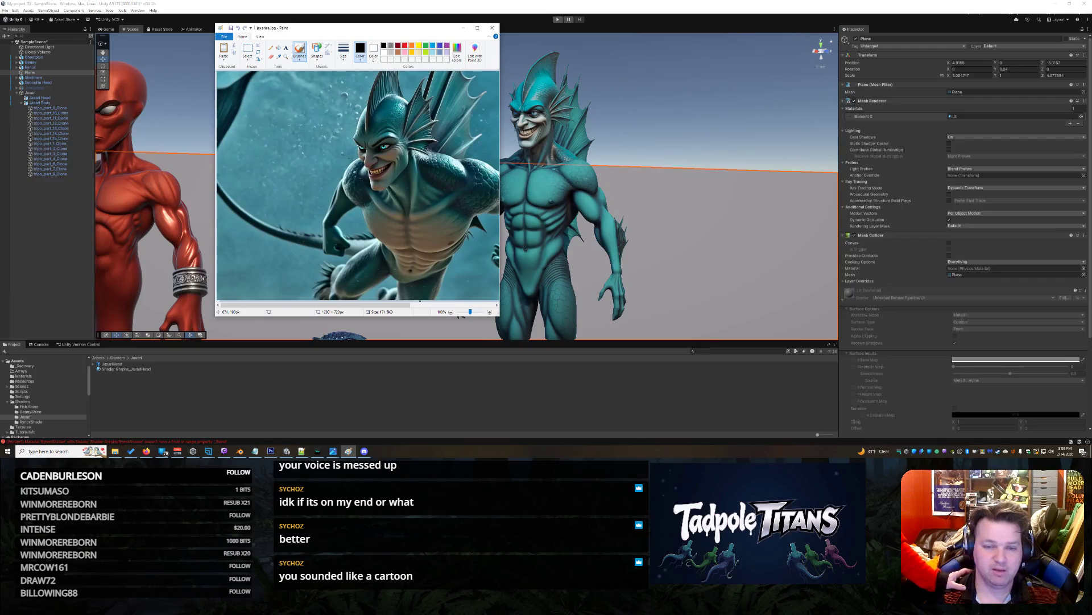
scroll(357, 188, right, 3)
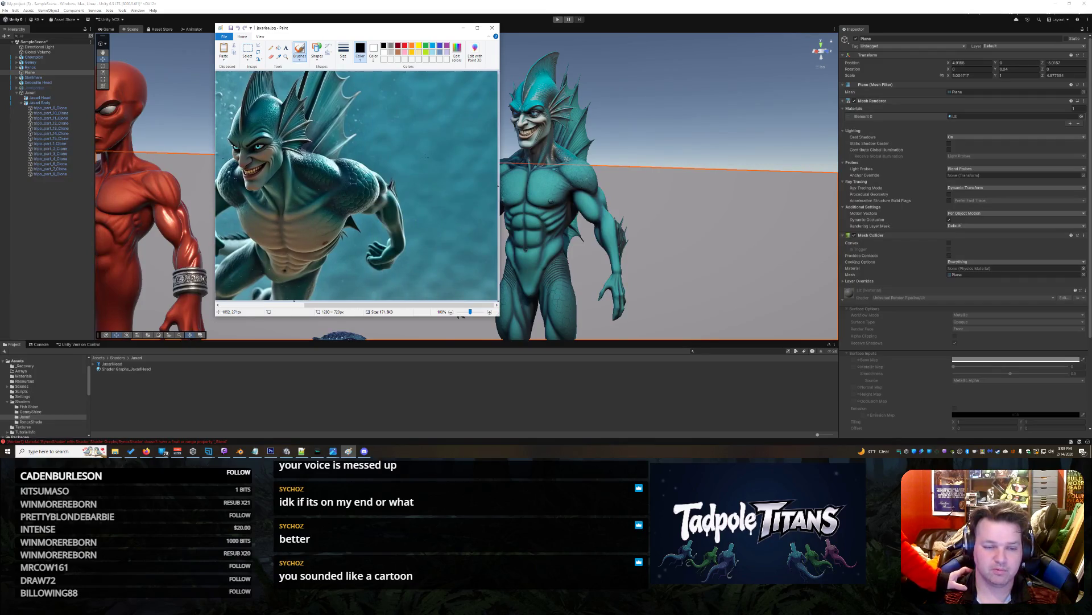
scroll(358, 188, left, 3)
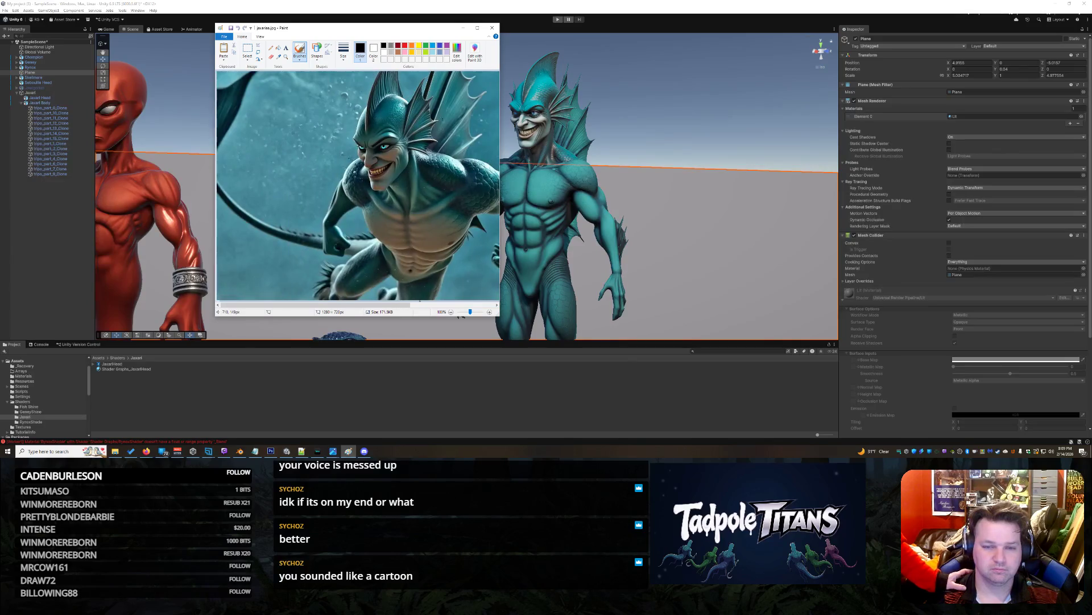
scroll(358, 188, right, 3)
scroll(357, 187, left, 3)
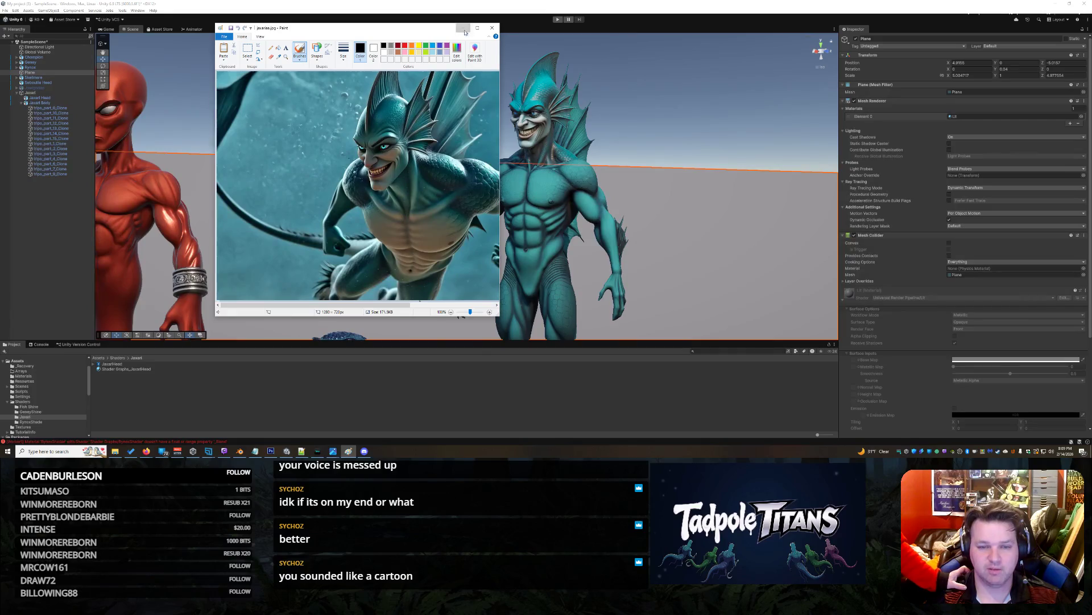
click(464, 27)
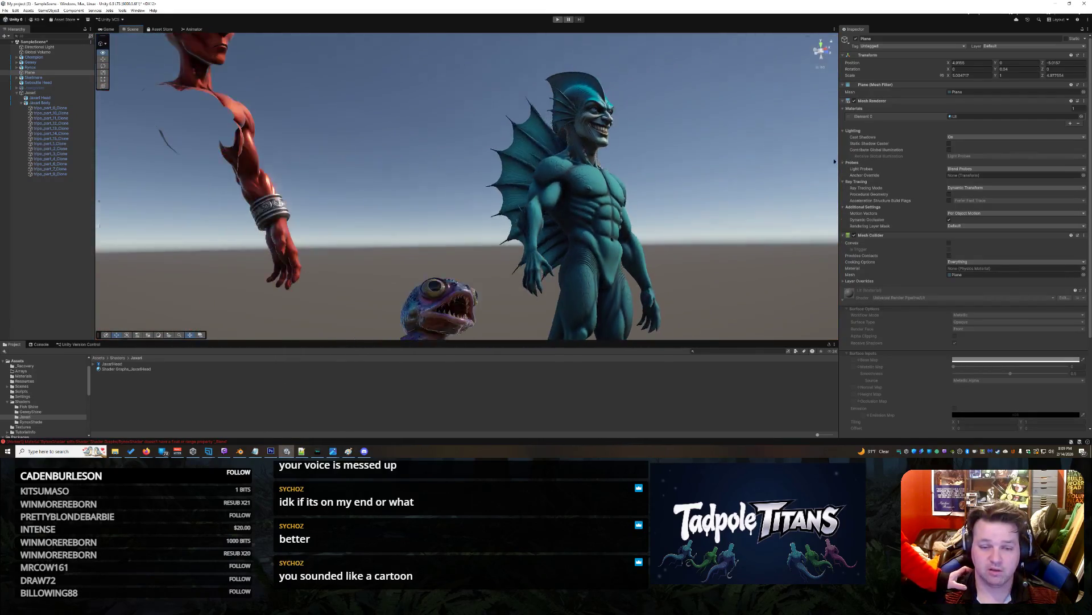
mouse_move(835, 161)
mouse_down()
mouse_move(607, 213)
mouse_move(739, 182)
mouse_move(552, 214)
mouse_move(642, 193)
mouse_move(615, 107)
mouse_up()
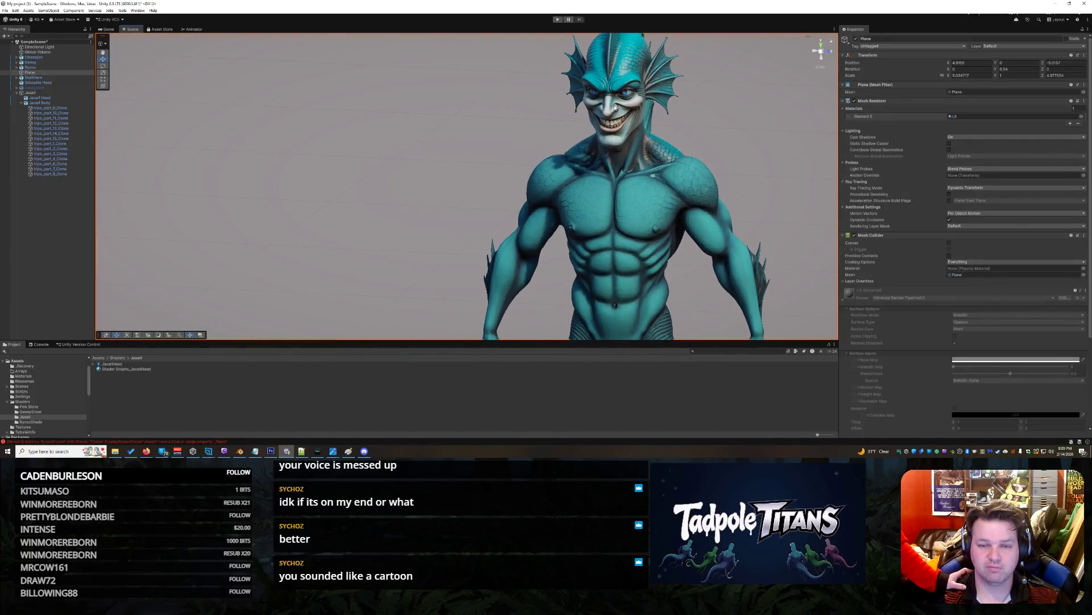
mouse_move(737, 166)
mouse_down()
mouse_move(663, 169)
mouse_move(593, 208)
mouse_up()
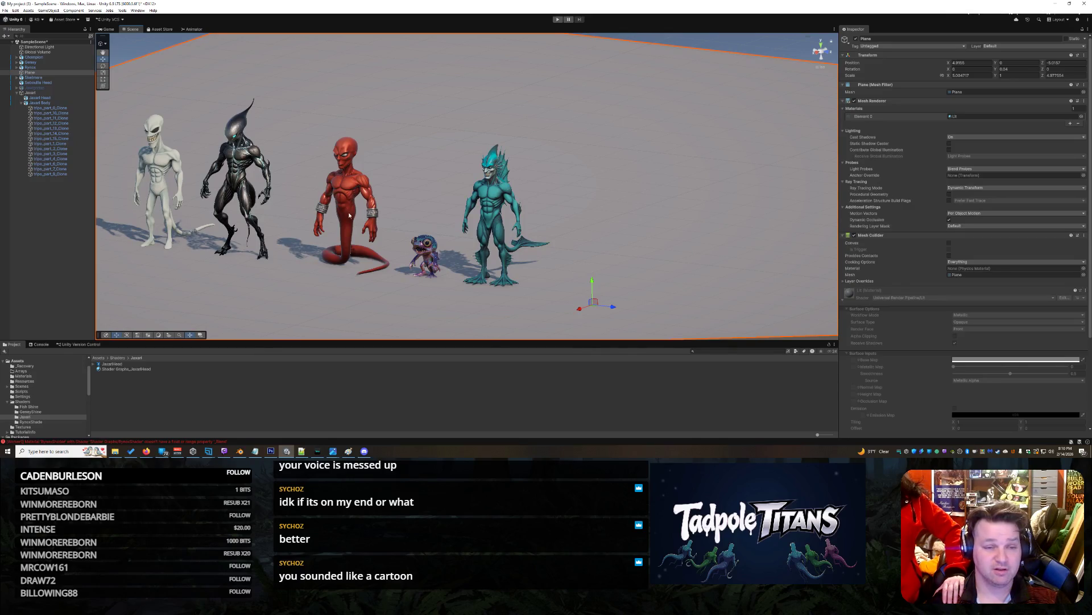
scroll(433, 285, up, 5)
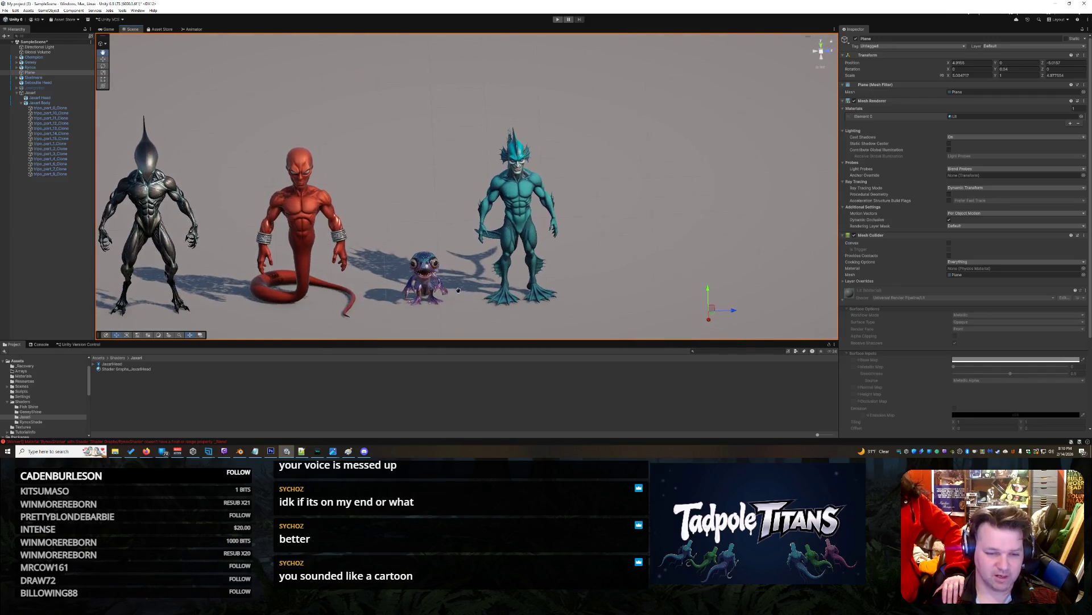
scroll(458, 290, up, 8)
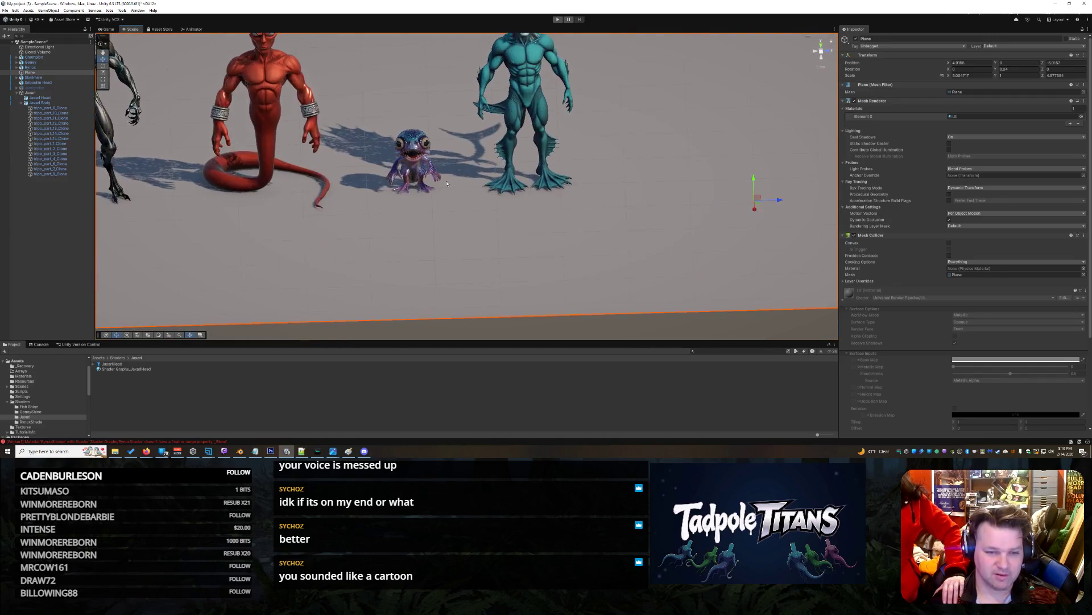
scroll(411, 219, up, 3)
mouse_move(442, 234)
mouse_down()
mouse_move(609, 289)
mouse_move(592, 266)
mouse_up()
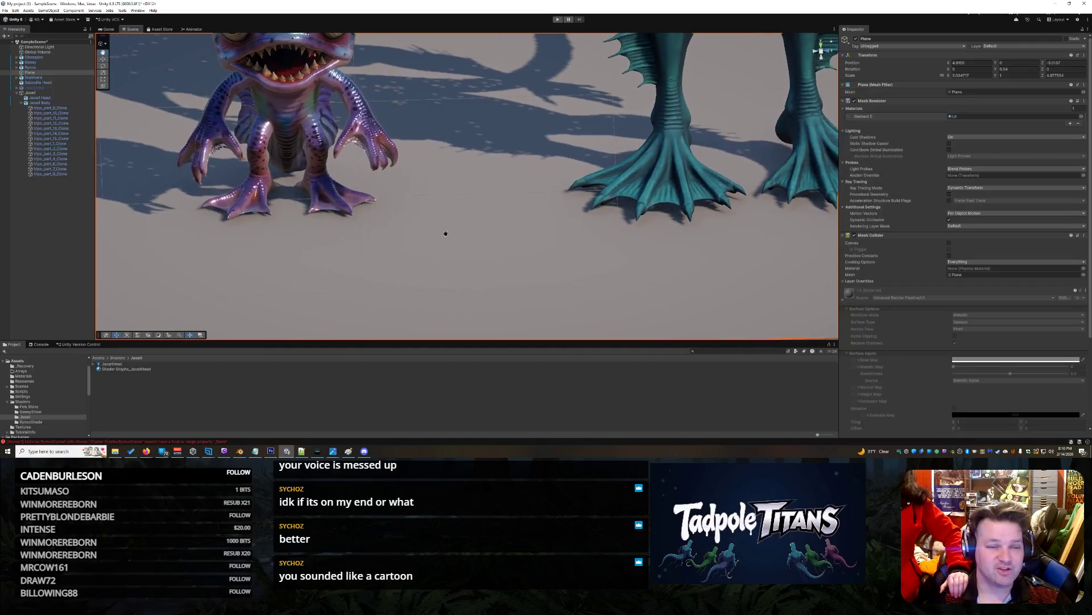
drag(605, 219, 618, 257)
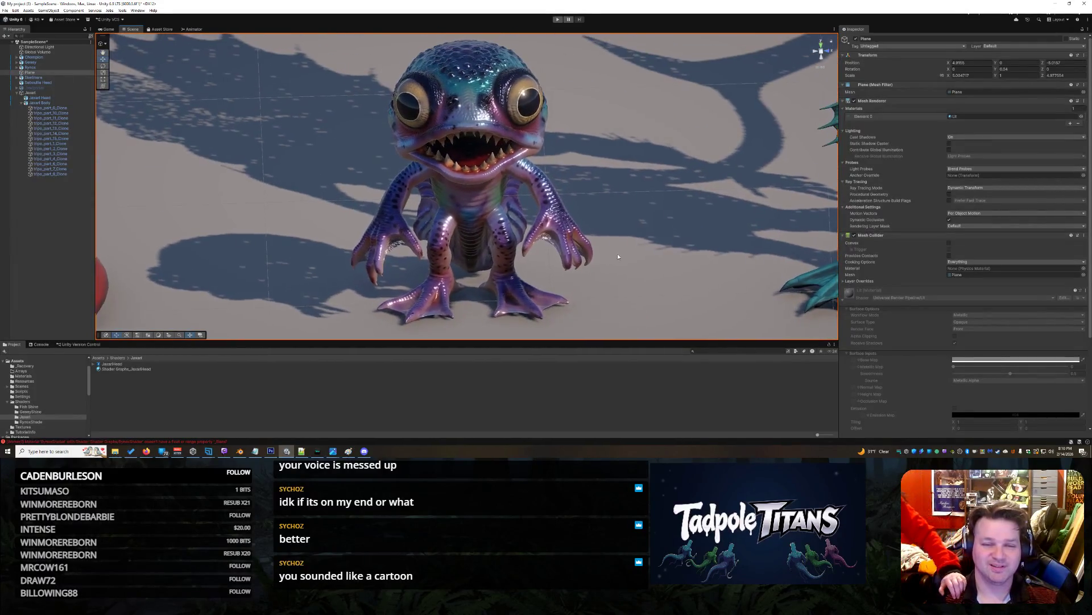
scroll(627, 218, down, 10)
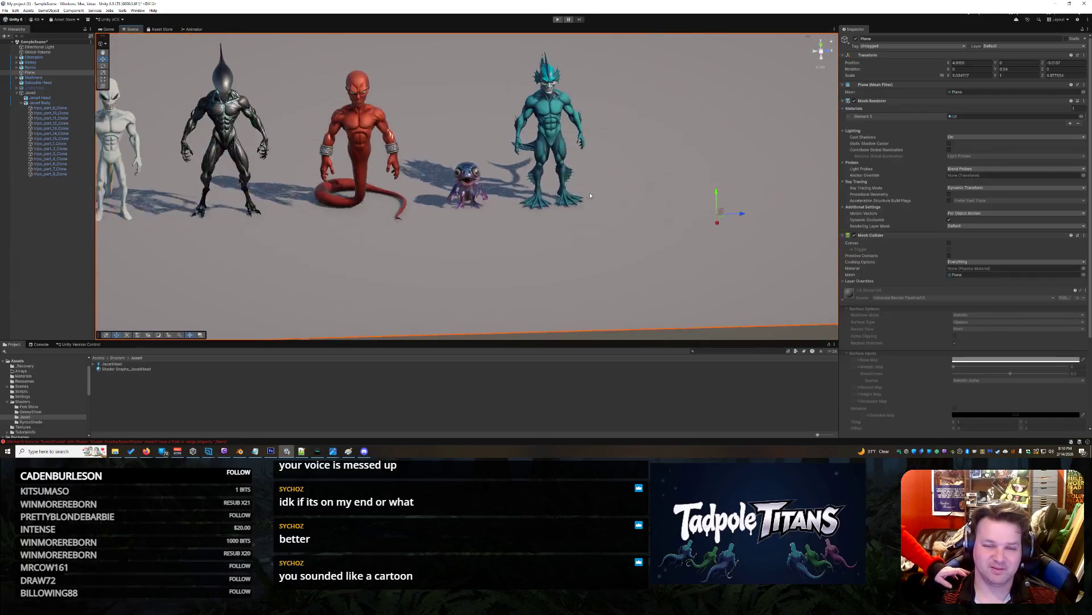
drag(409, 224, 412, 215)
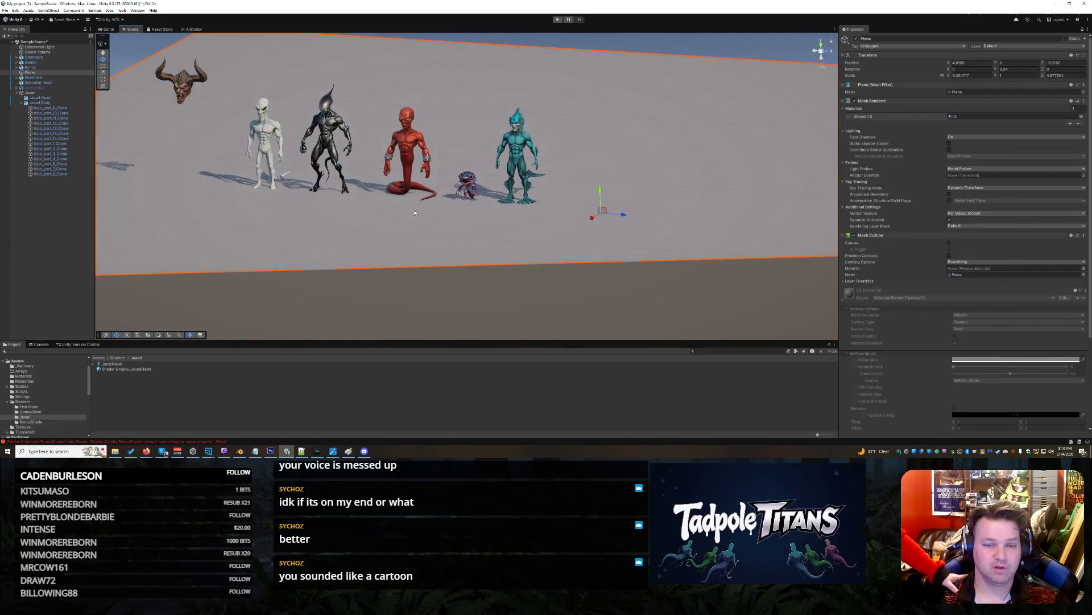
scroll(412, 211, up, 3)
right_click(413, 210)
click(394, 143)
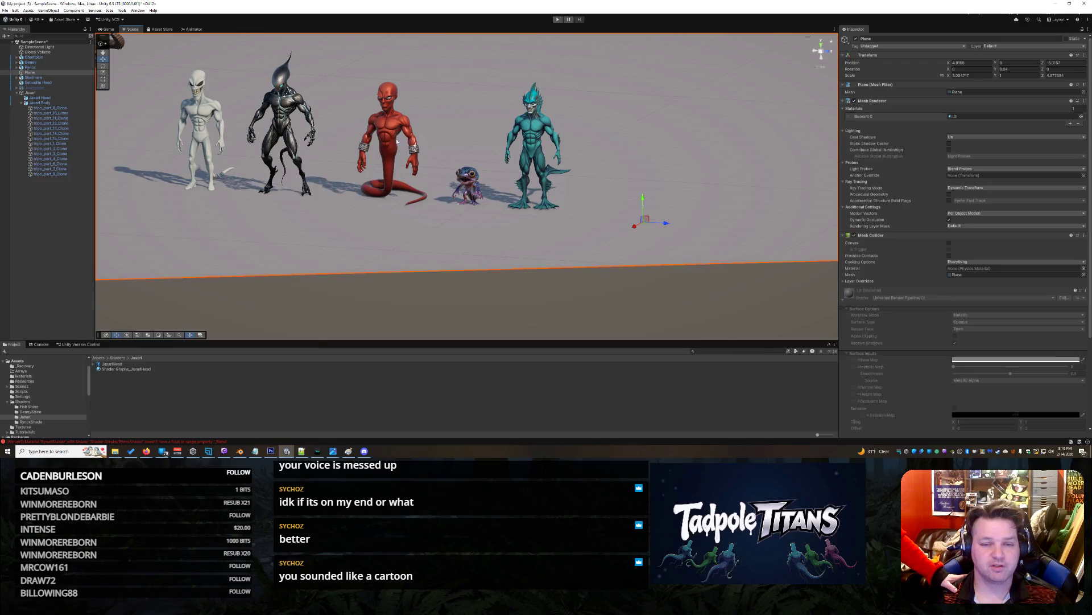
scroll(651, 104, up, 10)
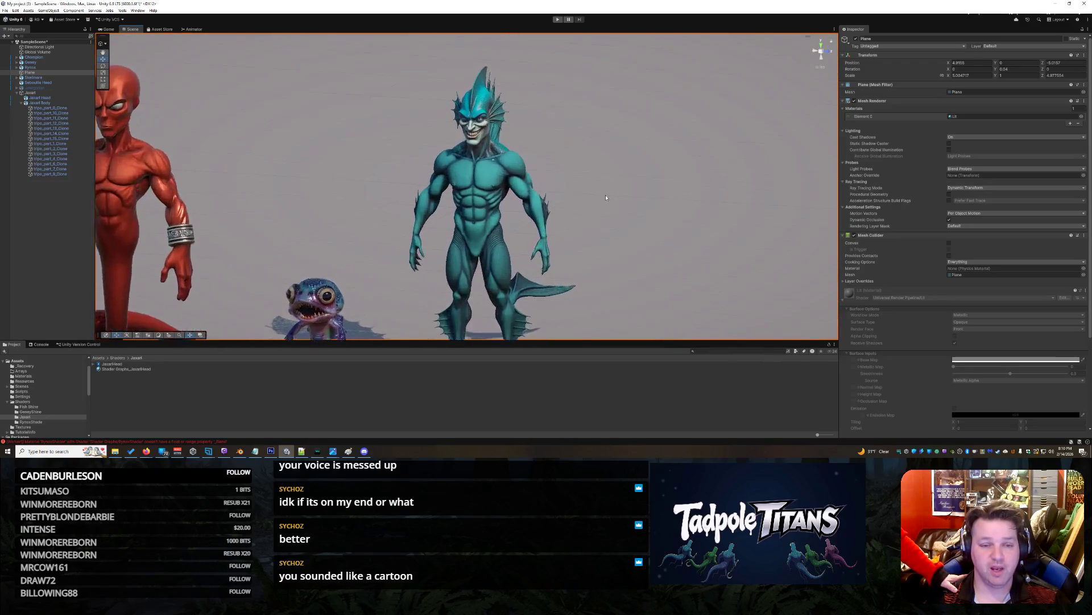
mouse_move(642, 153)
mouse_down()
mouse_move(655, 125)
mouse_move(656, 175)
mouse_move(647, 166)
mouse_move(708, 170)
mouse_move(708, 117)
mouse_up()
mouse_move(605, 125)
mouse_down()
mouse_move(651, 104)
mouse_move(612, 125)
mouse_move(565, 128)
mouse_move(664, 117)
mouse_move(575, 129)
mouse_move(556, 153)
mouse_move(569, 170)
mouse_move(746, 159)
mouse_move(553, 144)
mouse_up()
key(f)
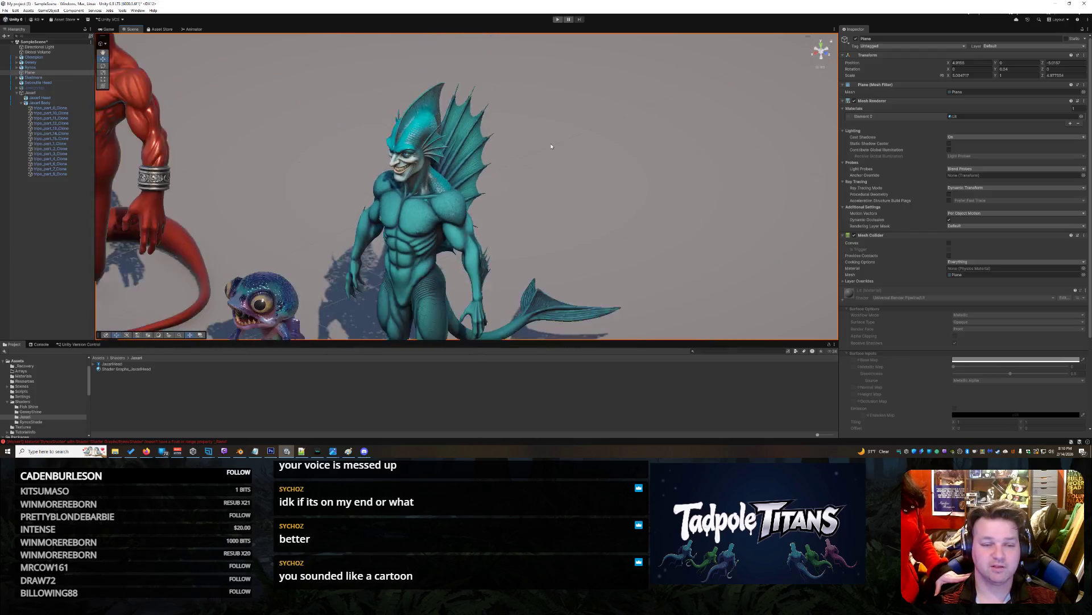
scroll(491, 154, up, 8)
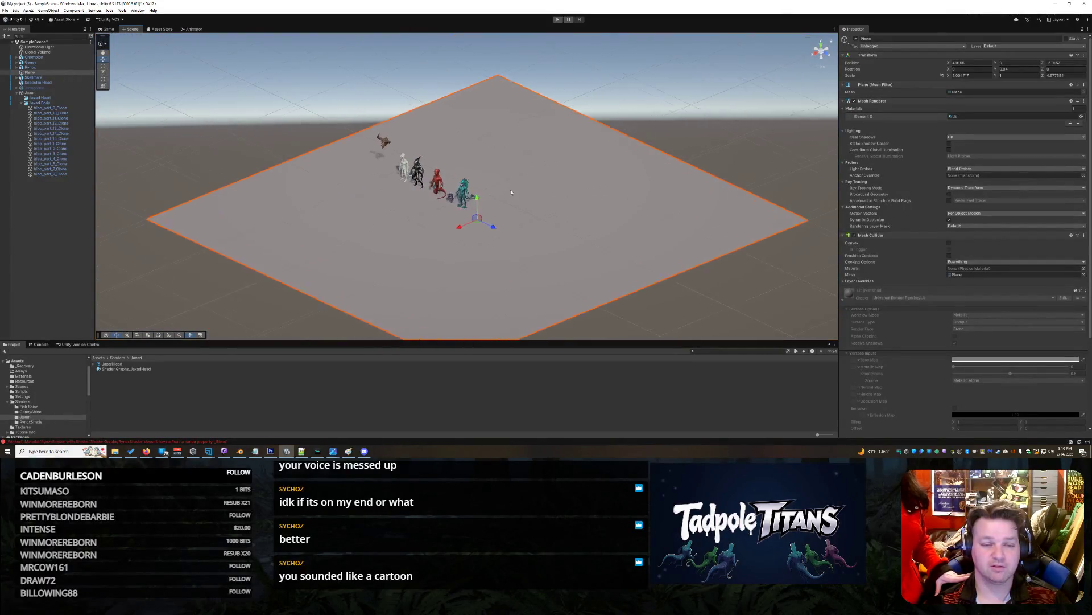
scroll(314, 178, up, 10)
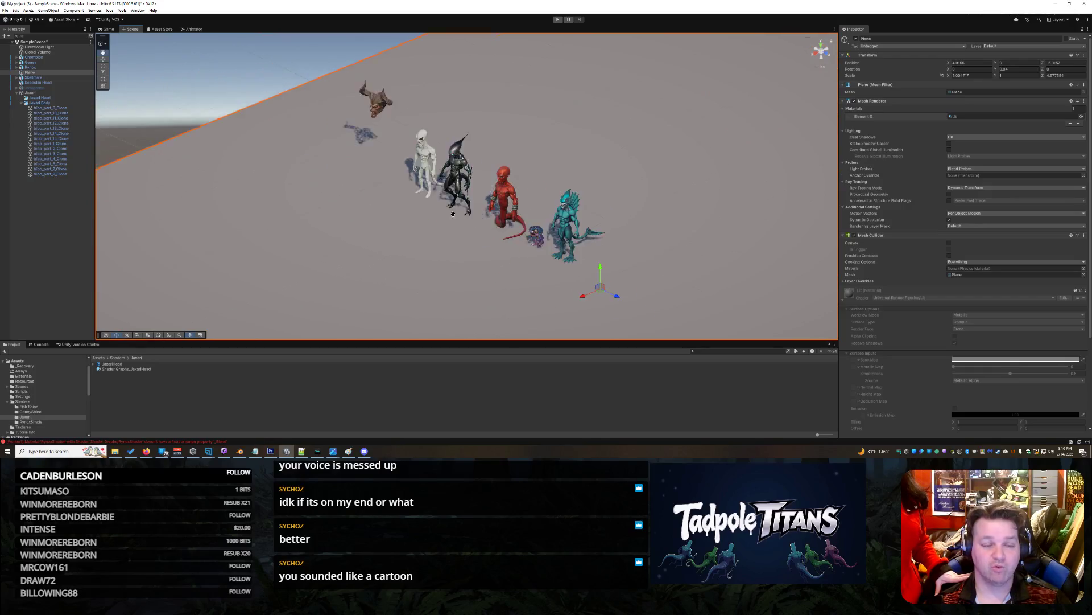
scroll(566, 177, up, 10)
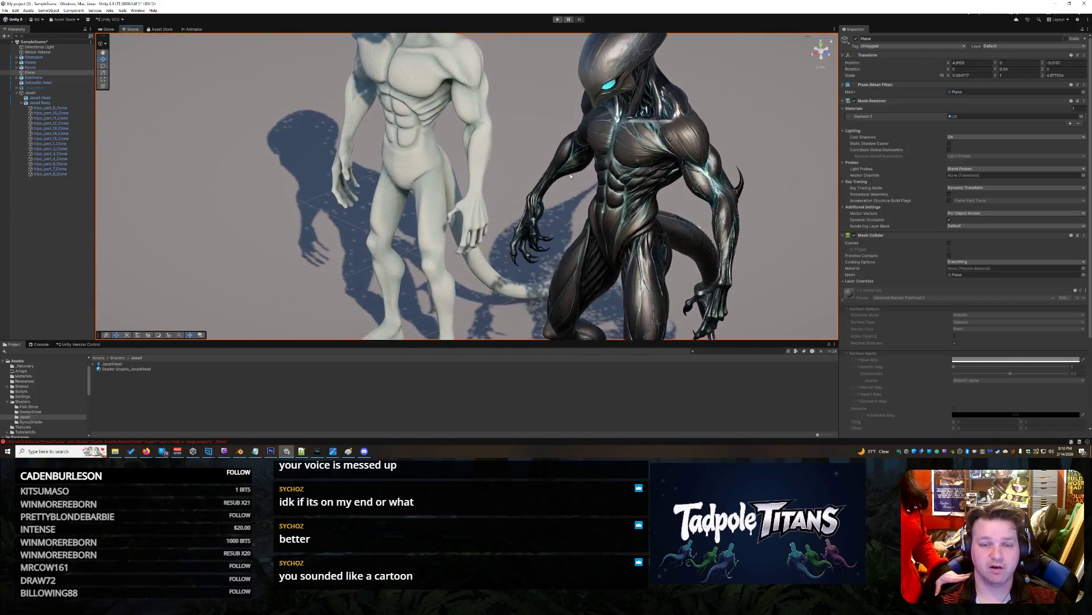
drag(541, 169, 386, 270)
mouse_move(525, 301)
mouse_down()
mouse_move(471, 261)
mouse_move(438, 97)
mouse_move(560, 112)
mouse_move(779, 261)
mouse_up()
mouse_move(614, 185)
mouse_down()
mouse_move(558, 127)
mouse_move(489, 135)
mouse_move(478, 220)
mouse_move(612, 218)
mouse_move(523, 246)
mouse_move(534, 245)
mouse_up()
scroll(448, 277, up, 10)
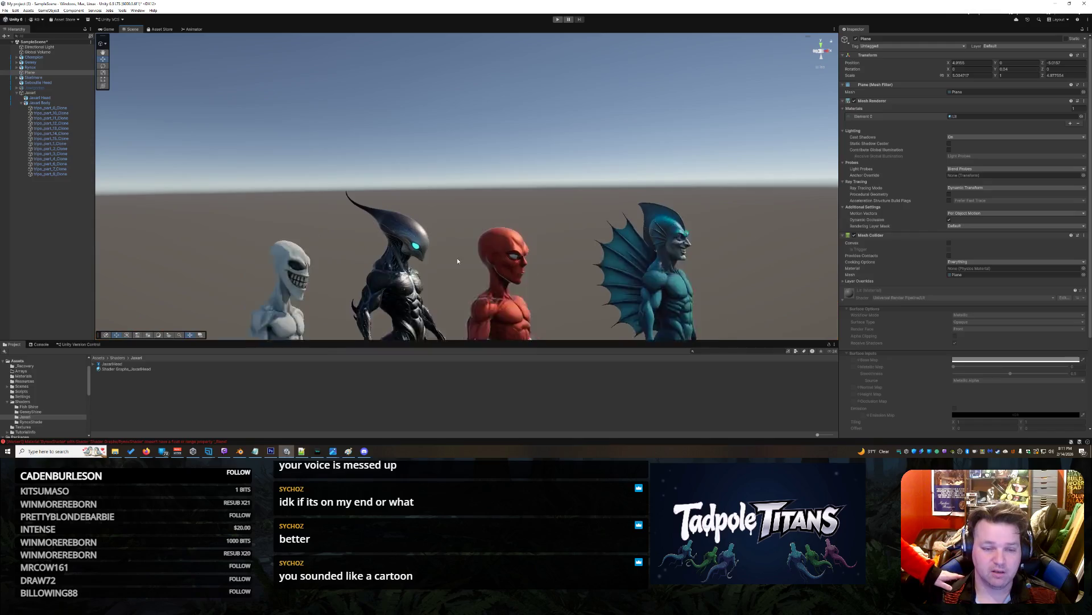
scroll(481, 241, up, 6)
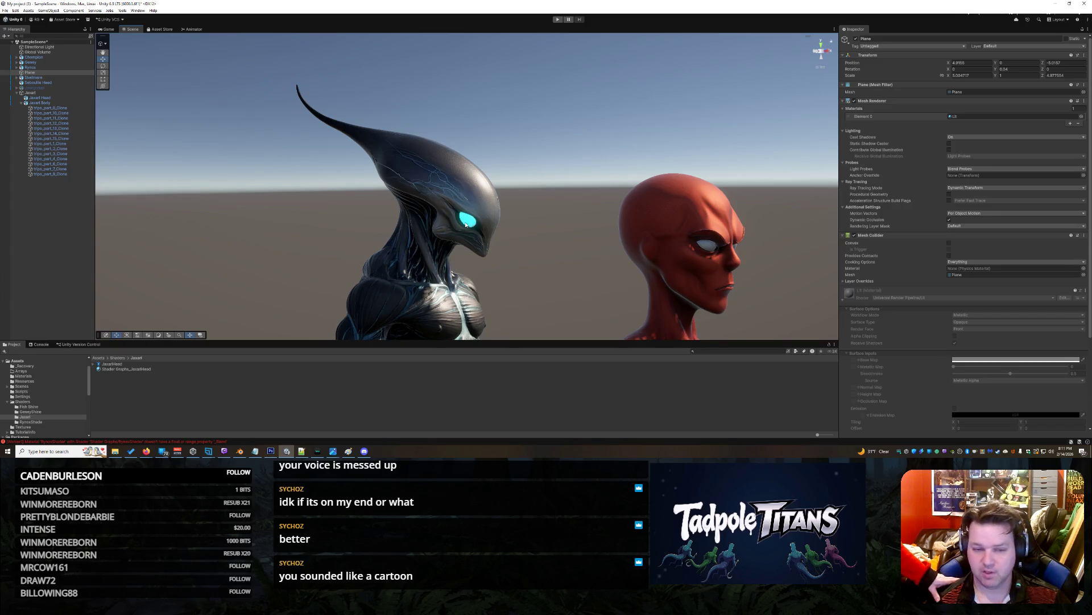
scroll(466, 224, down, 15)
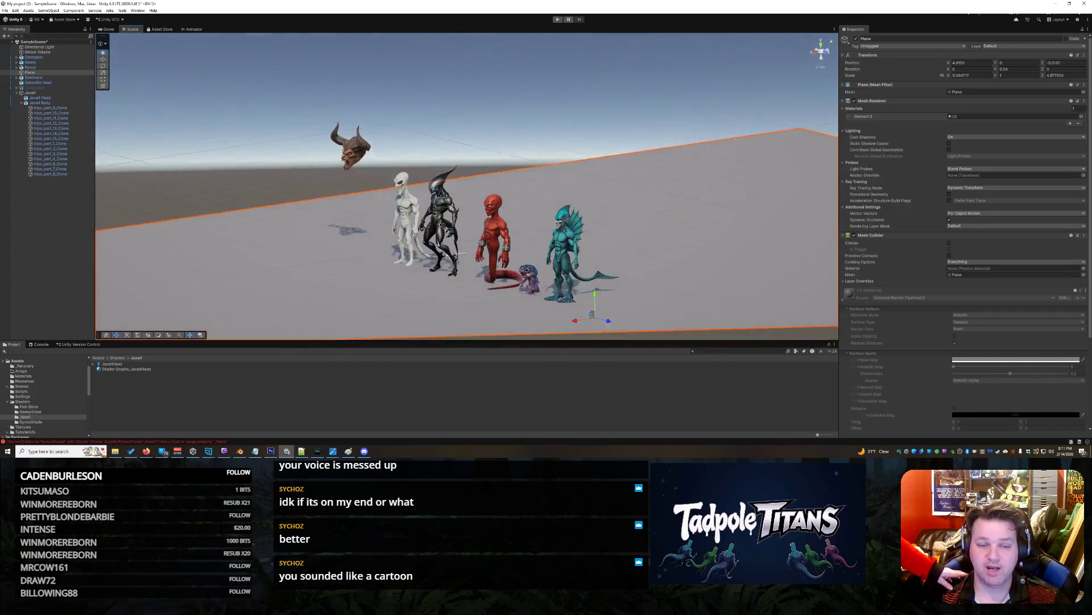
scroll(445, 225, up, 8)
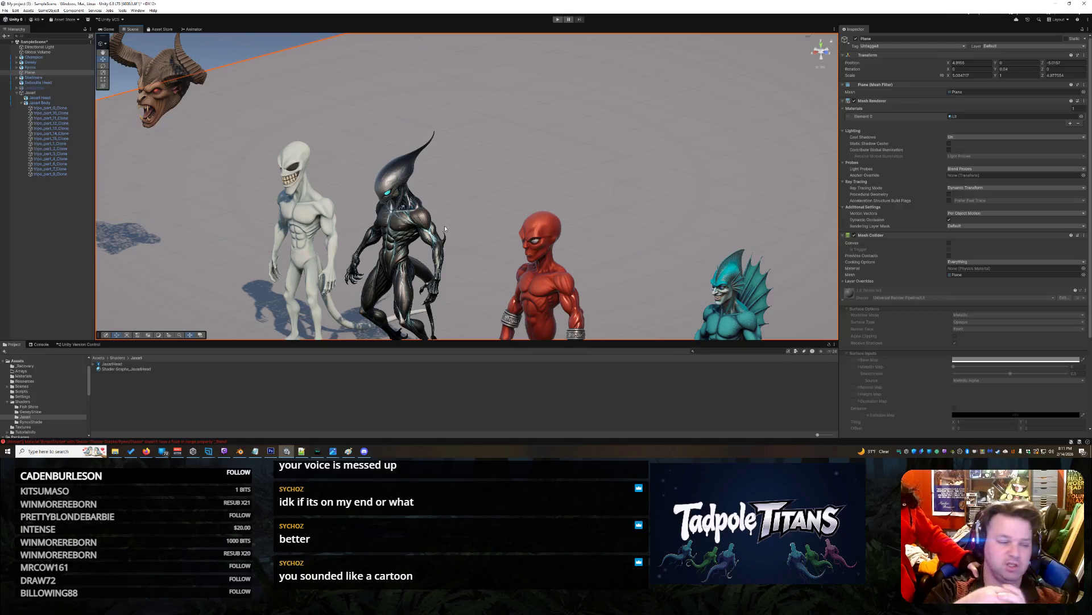
scroll(445, 226, down, 5)
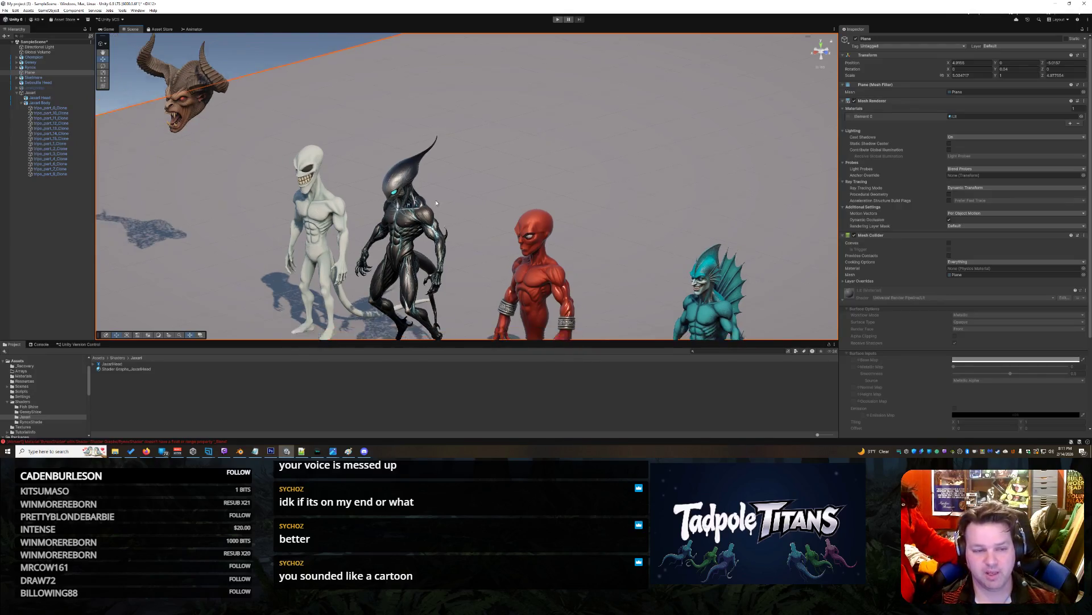
drag(525, 302, 569, 293)
scroll(664, 291, up, 6)
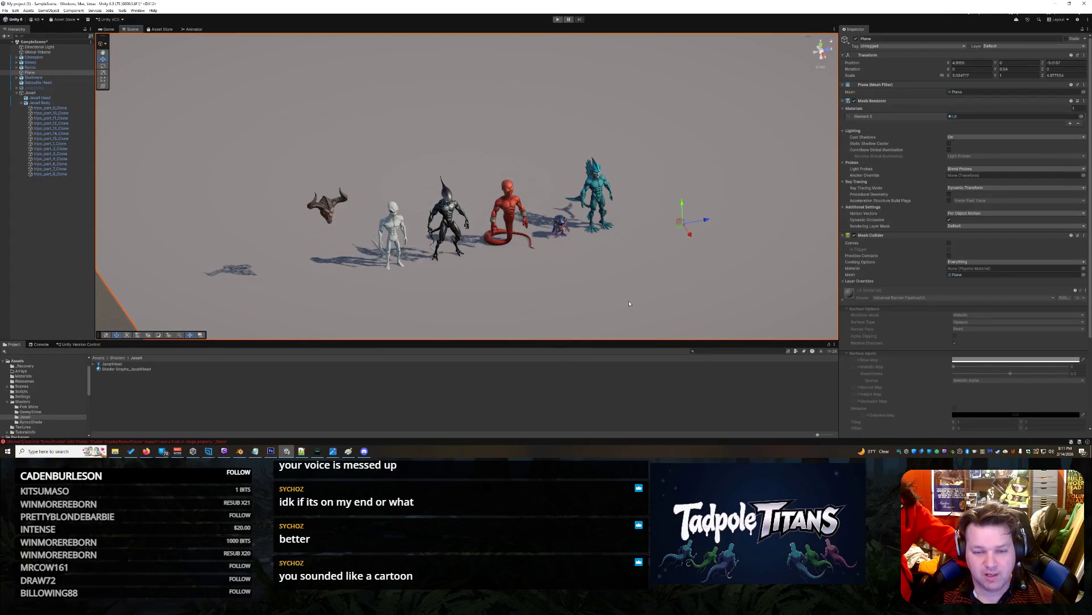
drag(696, 313, 683, 317)
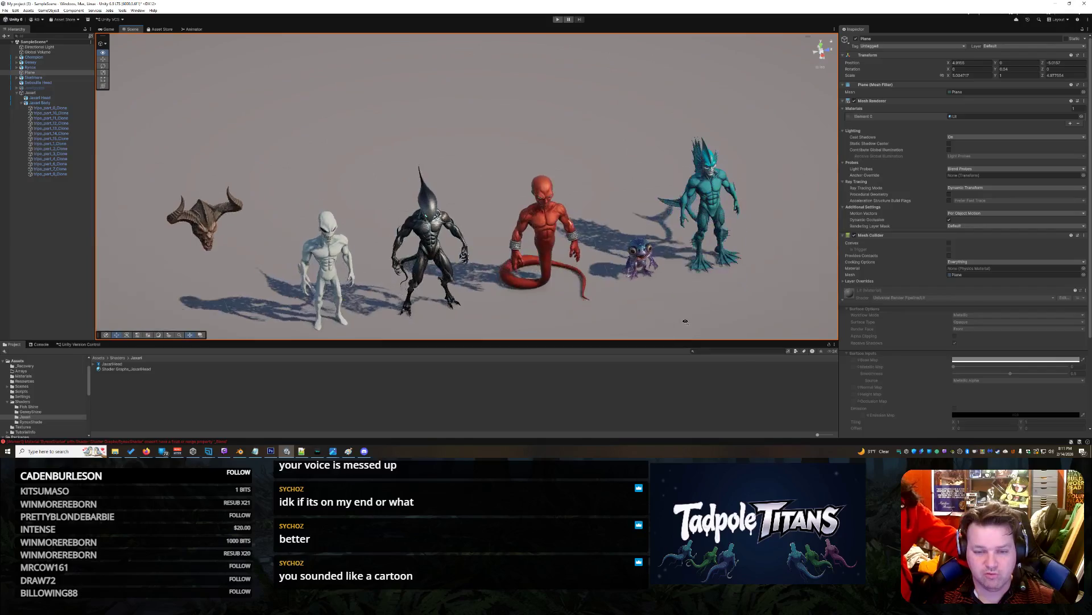
scroll(562, 242, up, 3)
scroll(563, 242, up, 8)
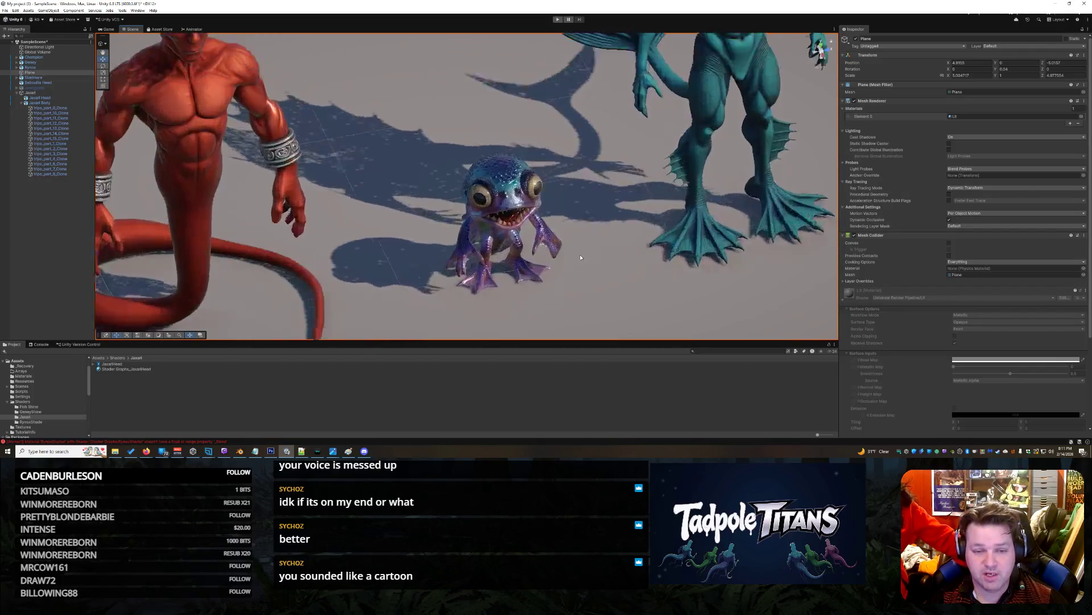
scroll(547, 212, down, 2)
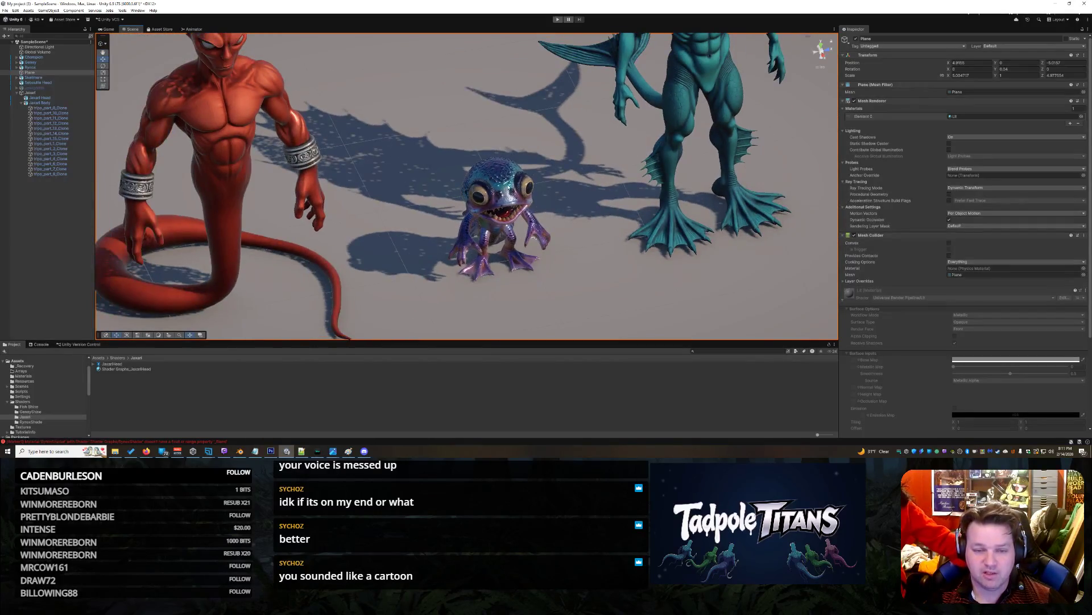
scroll(508, 187, down, 6)
drag(554, 241, 503, 217)
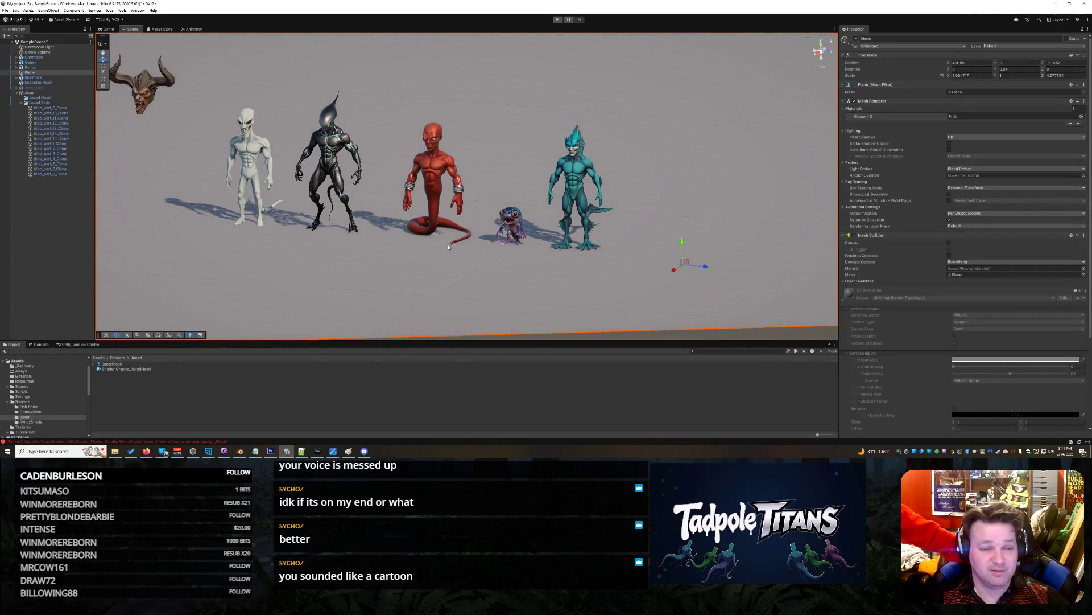
mouse_move(461, 262)
mouse_down()
mouse_move(420, 245)
mouse_move(573, 248)
mouse_move(438, 249)
mouse_move(496, 260)
mouse_up()
click(497, 214)
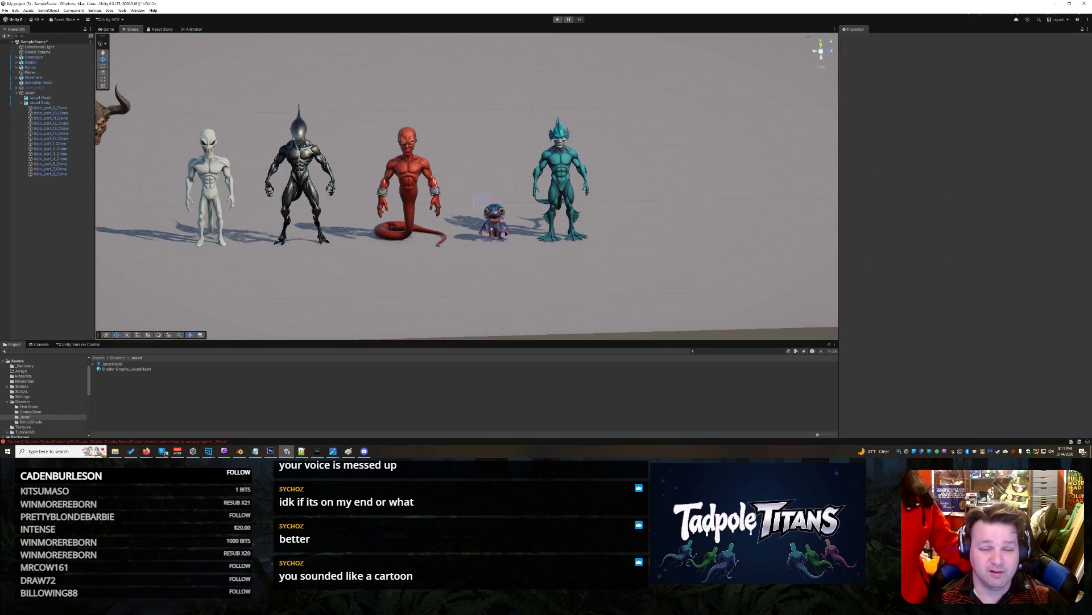
Enlarge, lift and shift the frog creature through its Champion and ParentNode objects.
scroll(446, 250, up, 3)
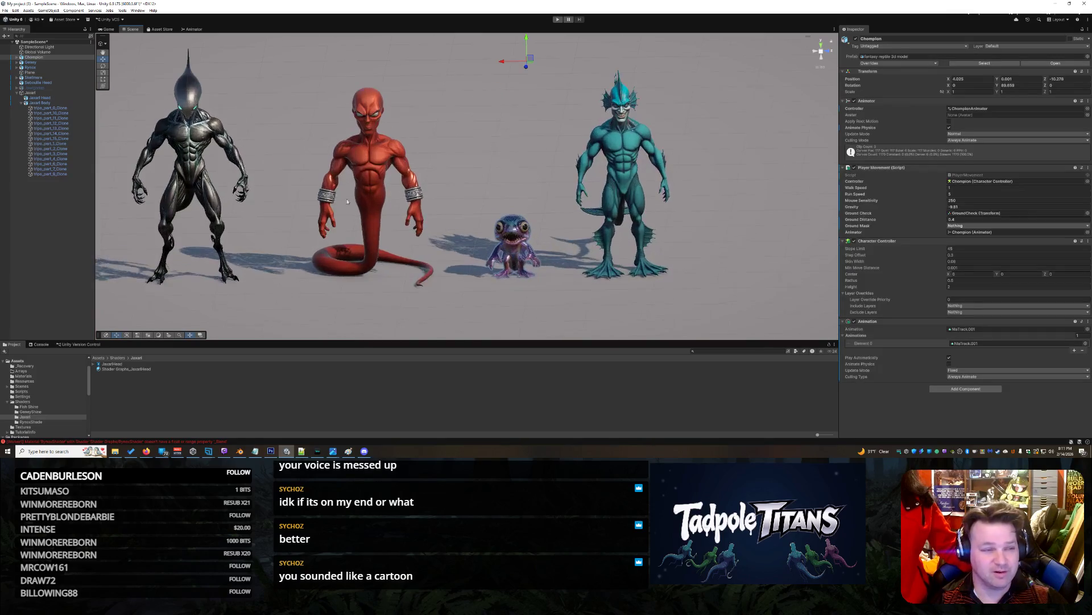
click(521, 233)
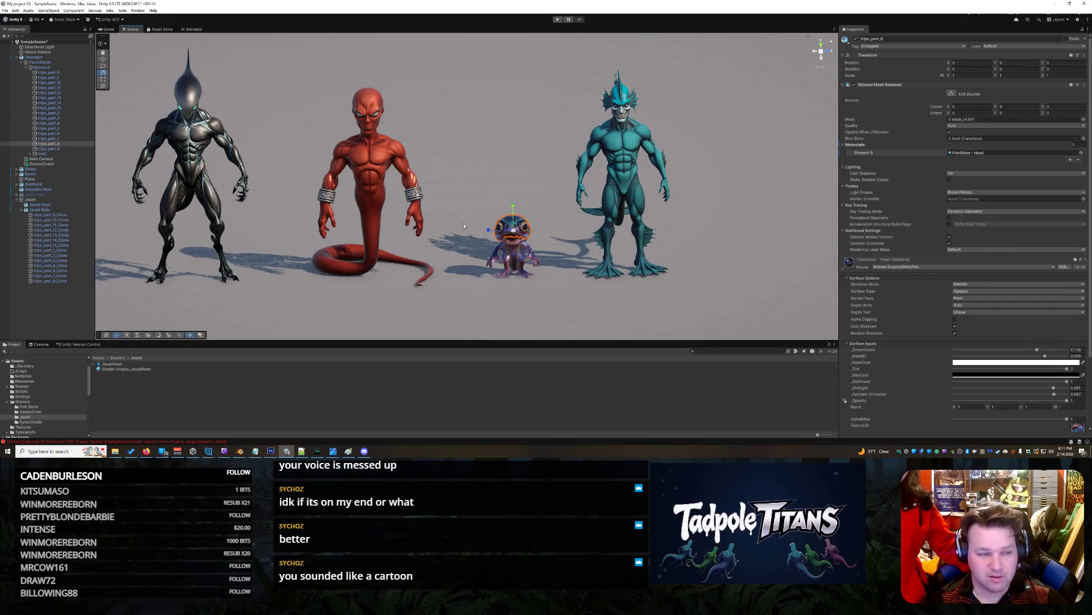
click(514, 249)
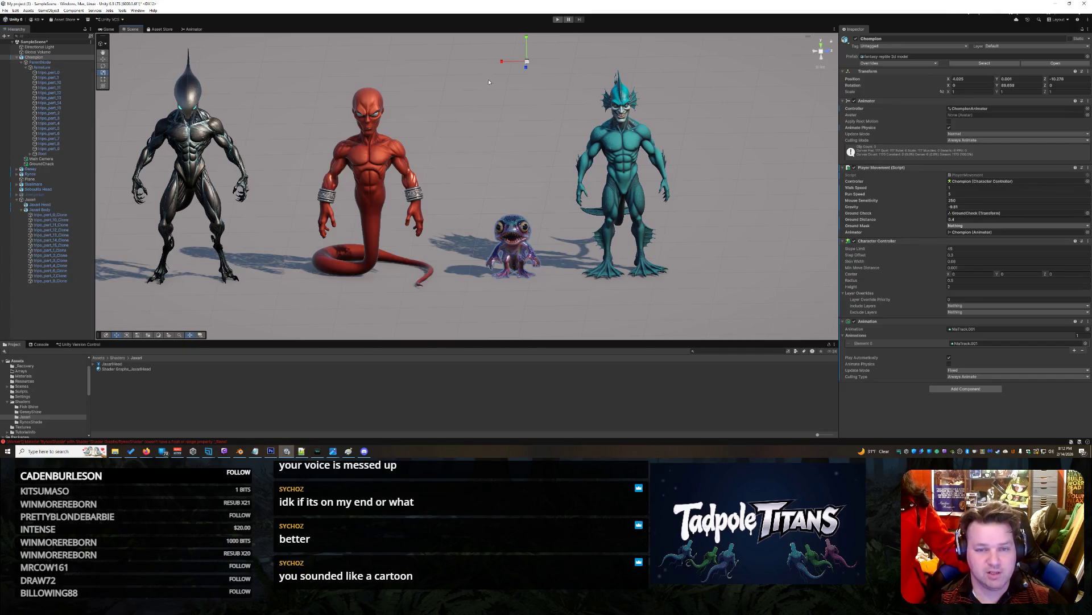
drag(527, 63, 536, 61)
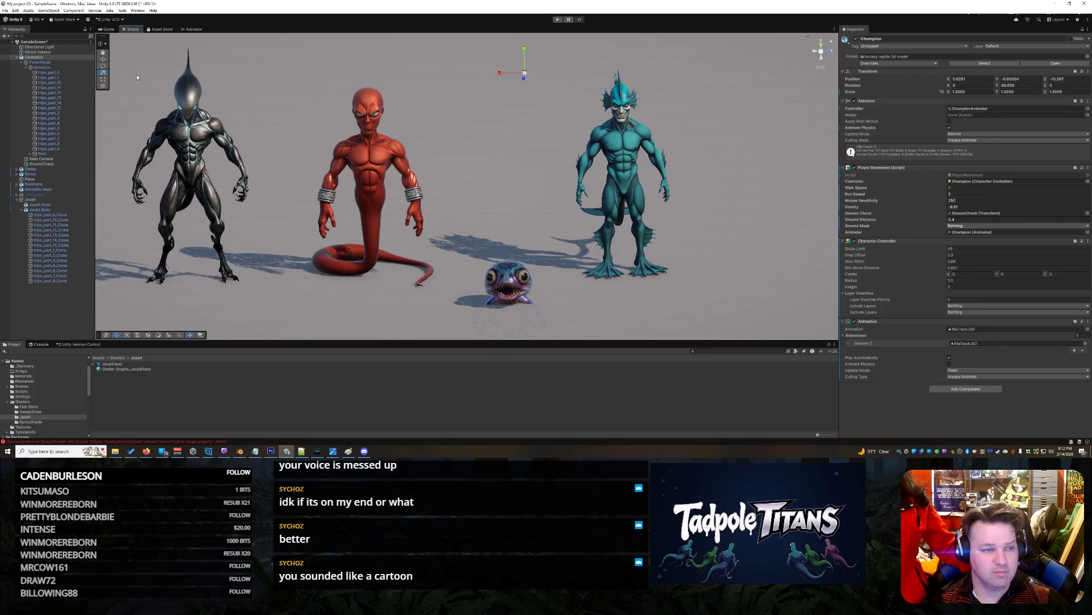
drag(525, 48, 541, 17)
drag(656, 196, 500, 267)
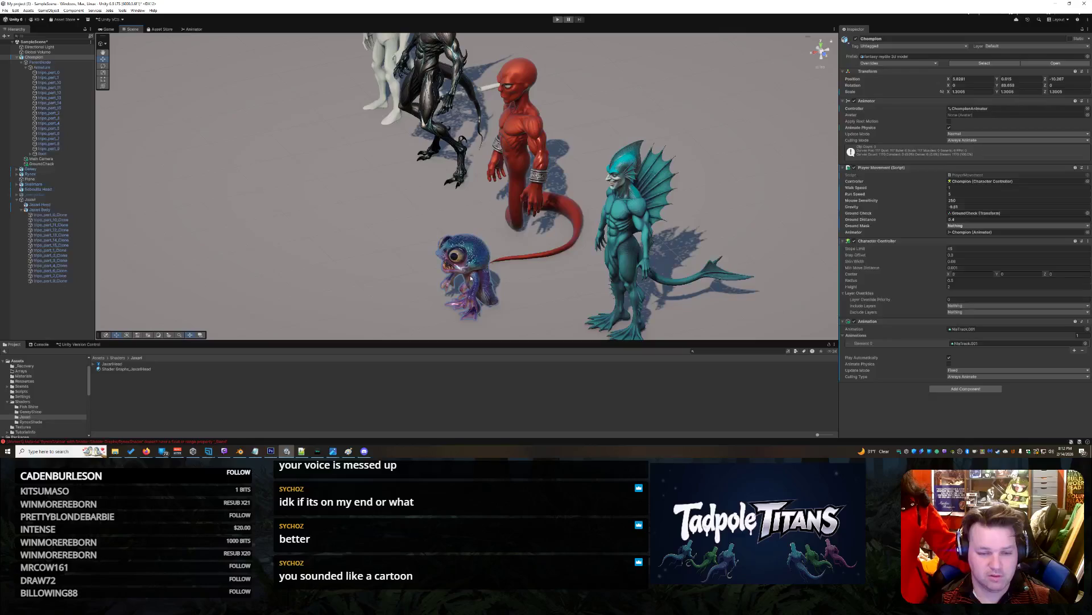
click(471, 274)
click(495, 277)
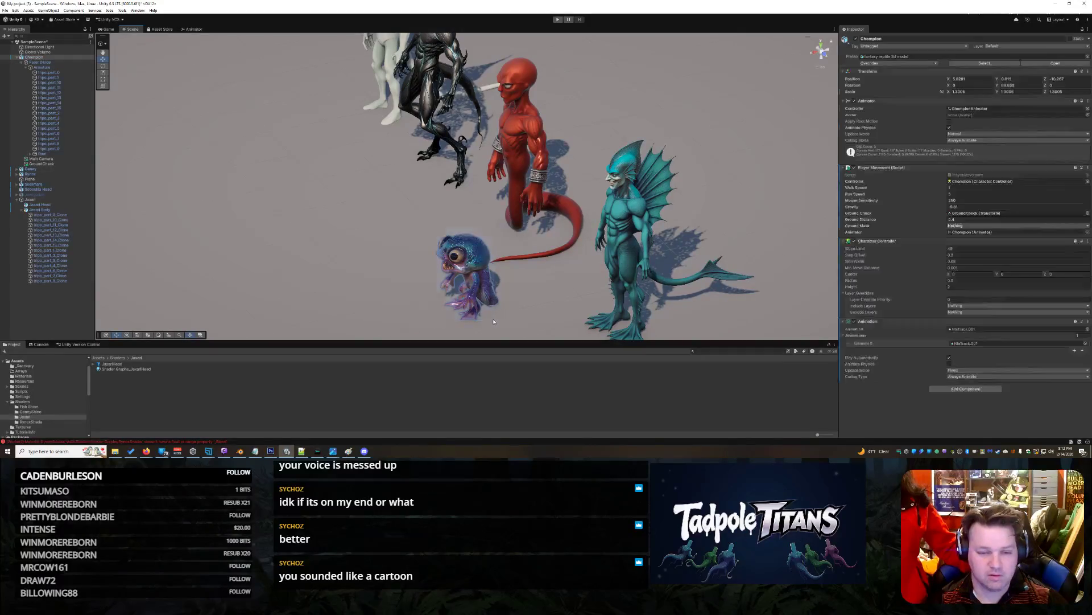
click(40, 62)
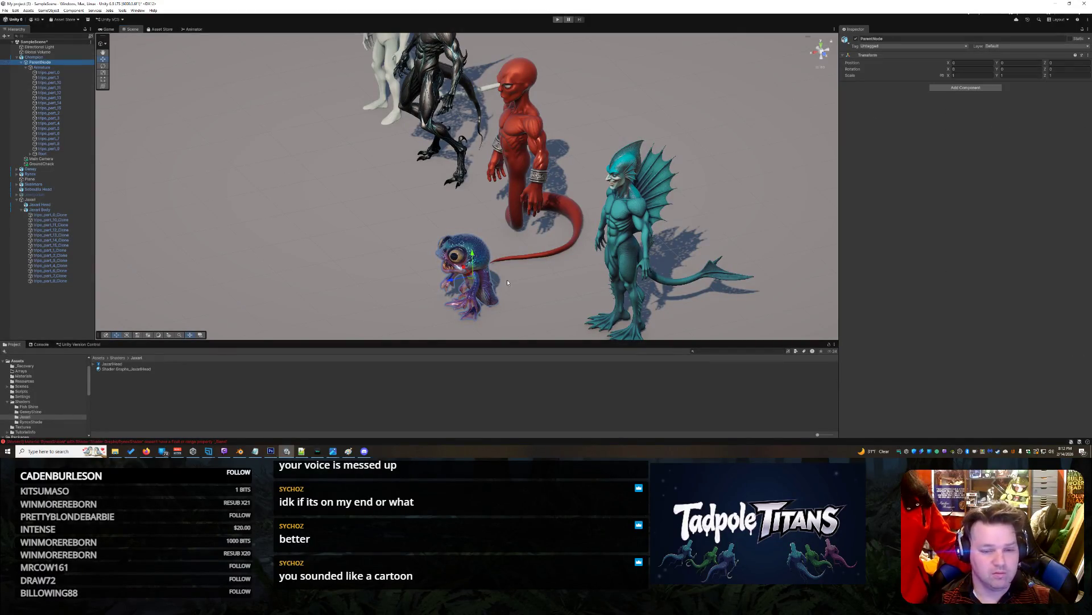
drag(448, 284, 555, 265)
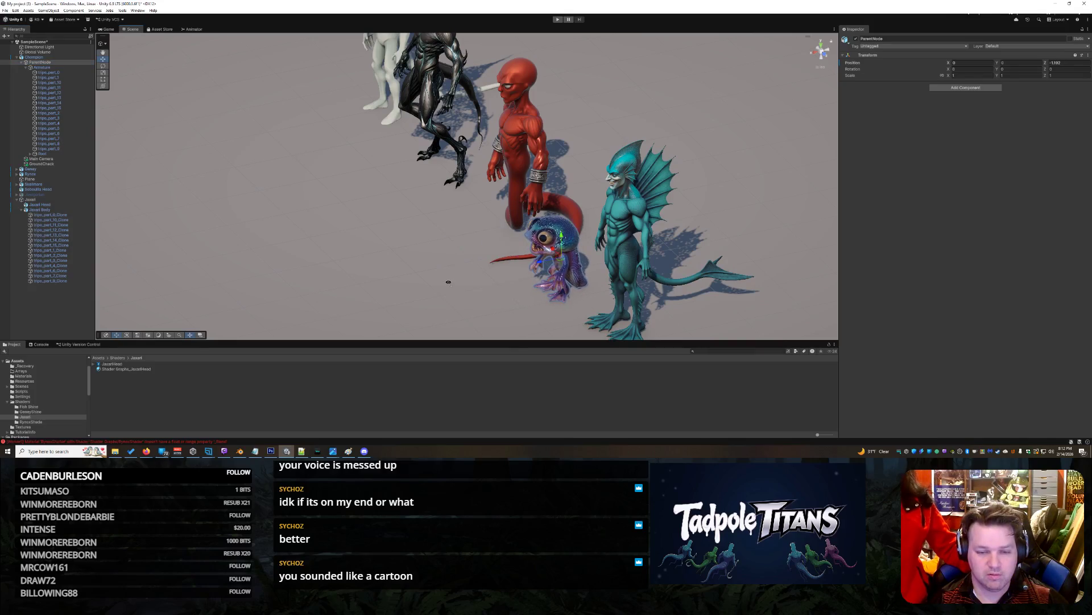
Undo those edits, then scale the frog's ParentNode to about 1.53 and stand it on the floor.
key(ctrl+z)
key(ctrl+z)
key(ctrl+z)
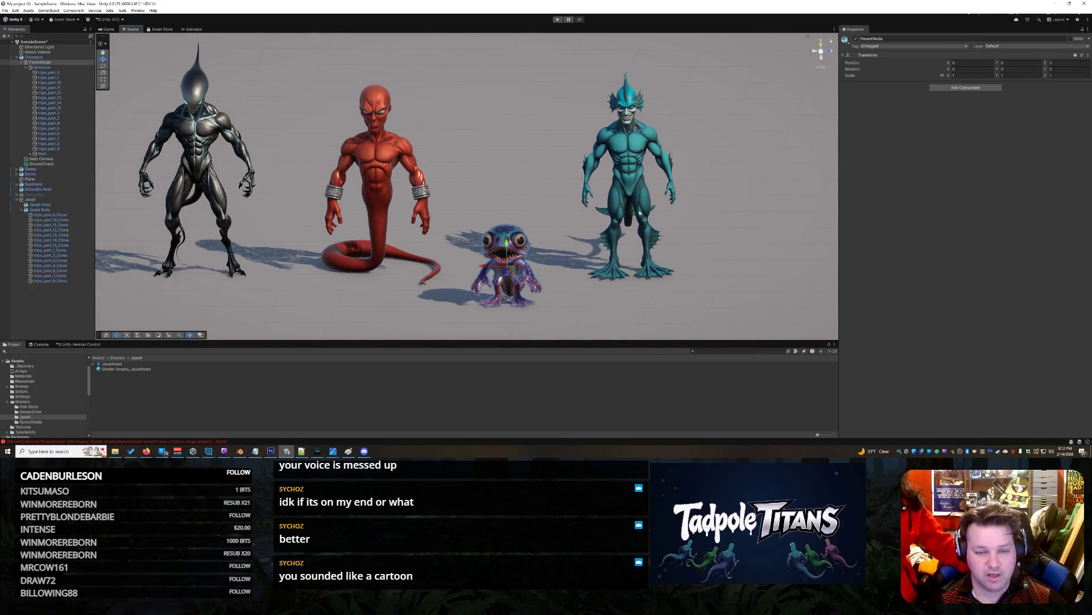
key(ctrl+z)
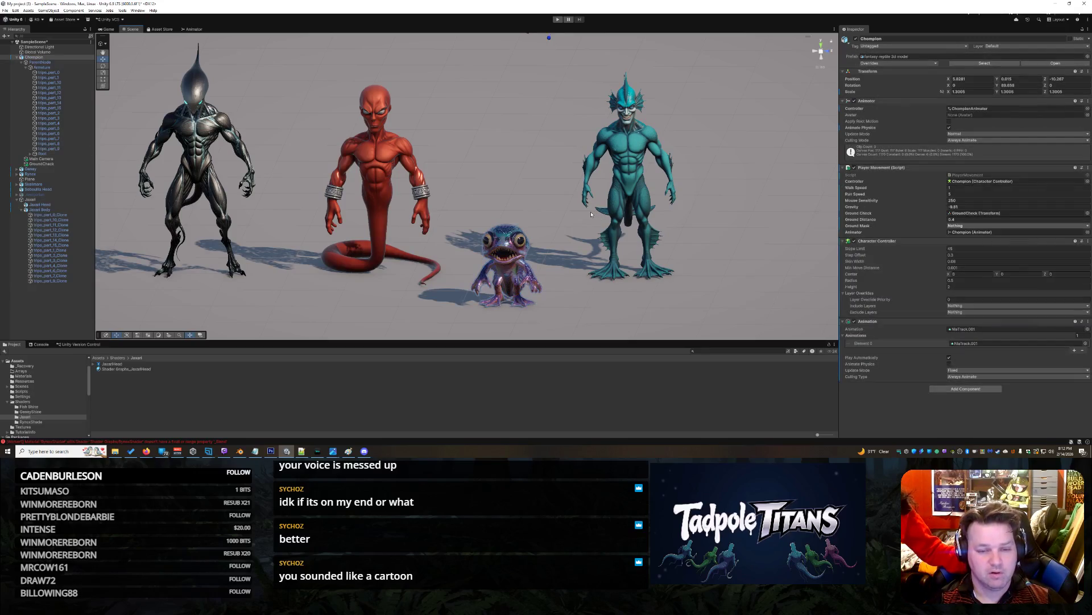
key(ctrl+z)
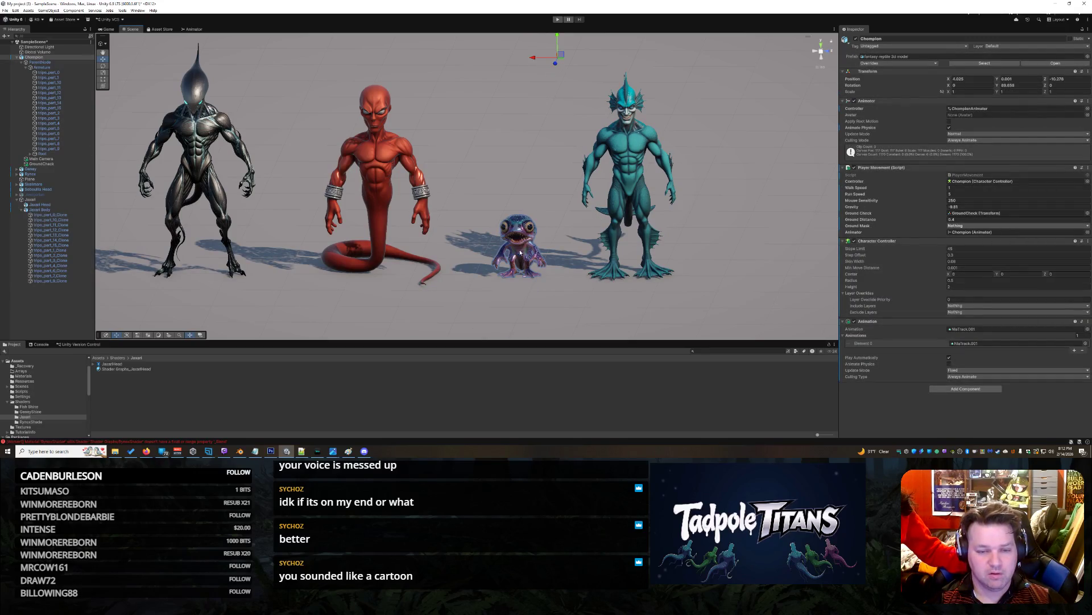
click(49, 63)
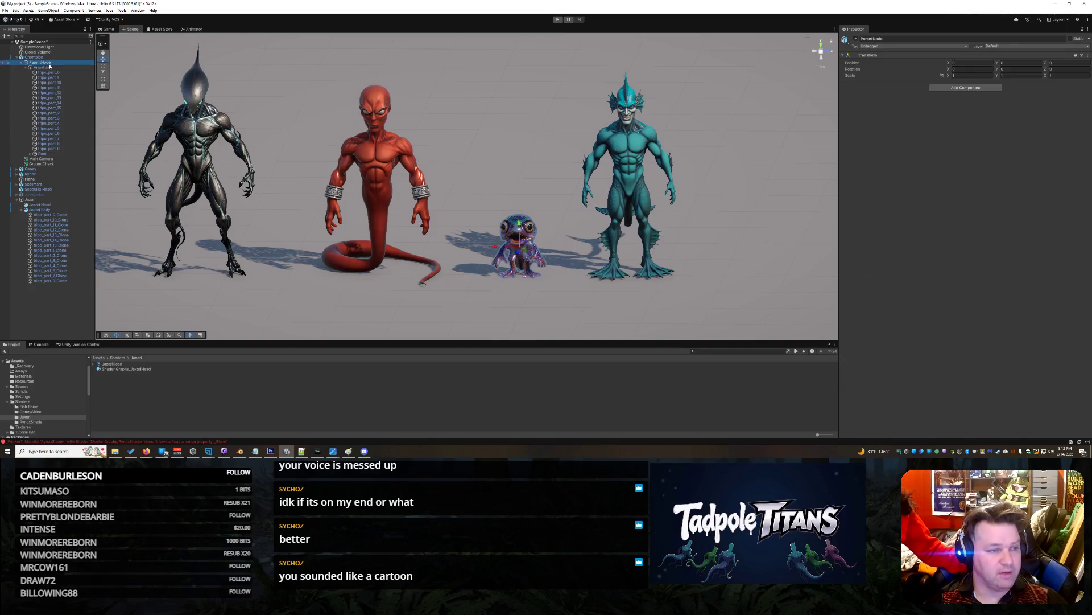
click(22, 62)
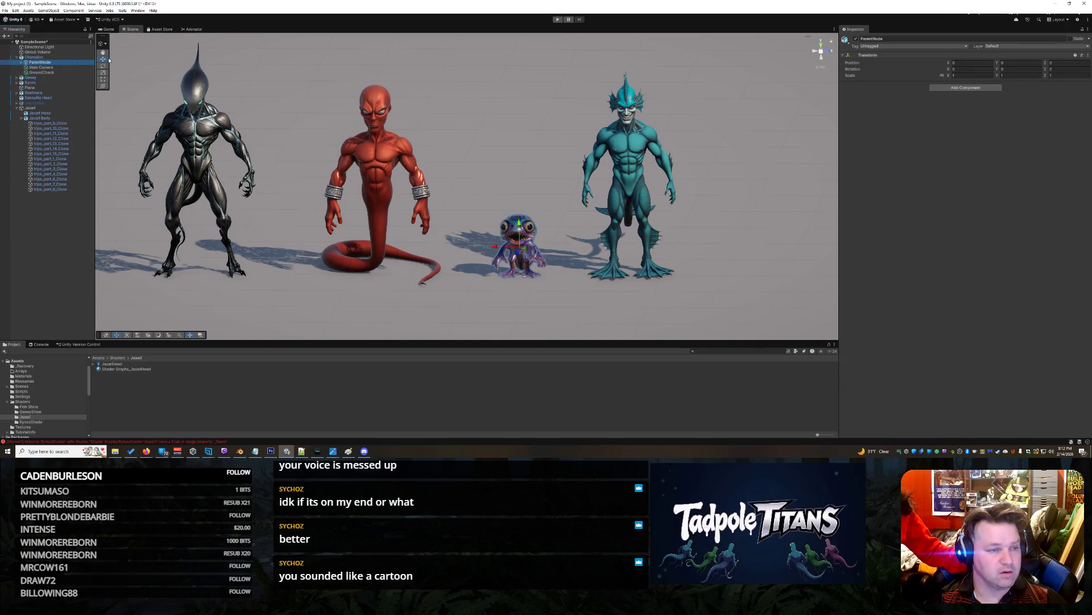
drag(521, 251, 532, 240)
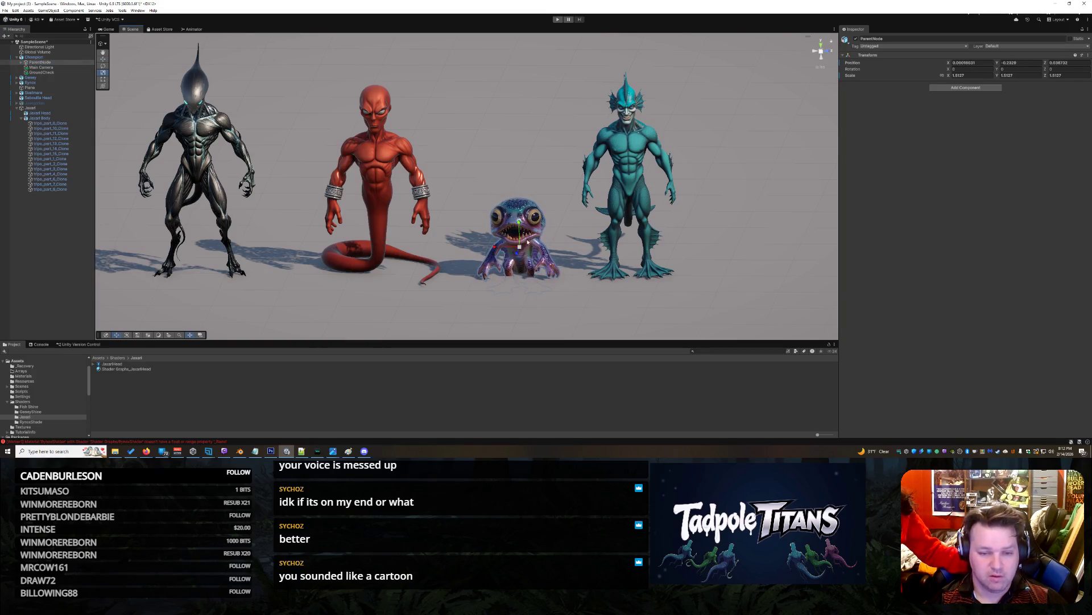
drag(520, 227, 528, 215)
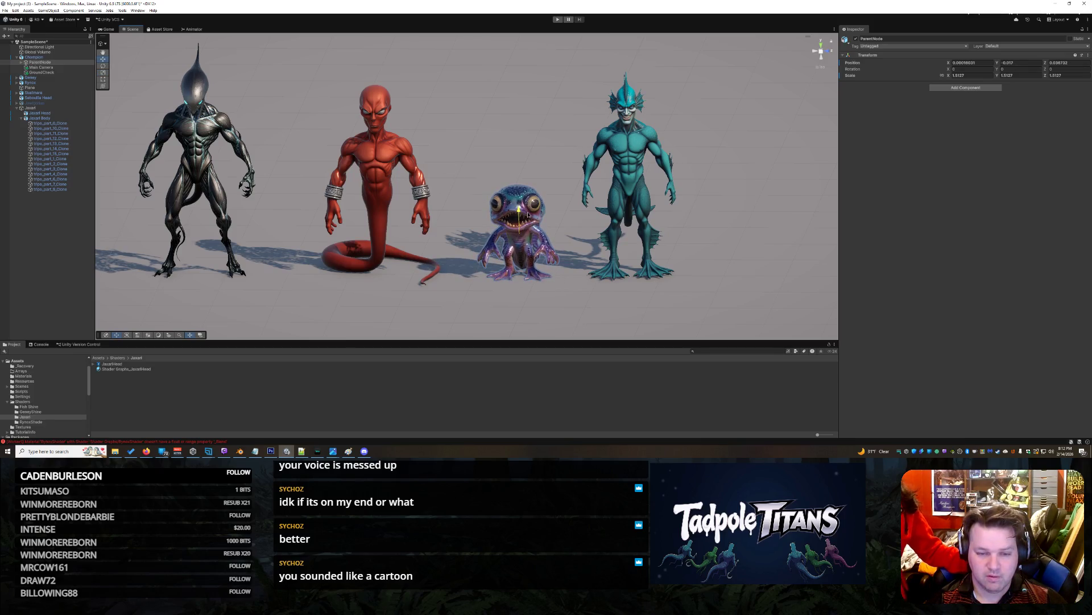
click(503, 307)
scroll(503, 308, down, 5)
right_click(385, 275)
key(Escape)
mouse_move(451, 252)
mouse_down()
mouse_move(556, 257)
mouse_move(491, 249)
mouse_up()
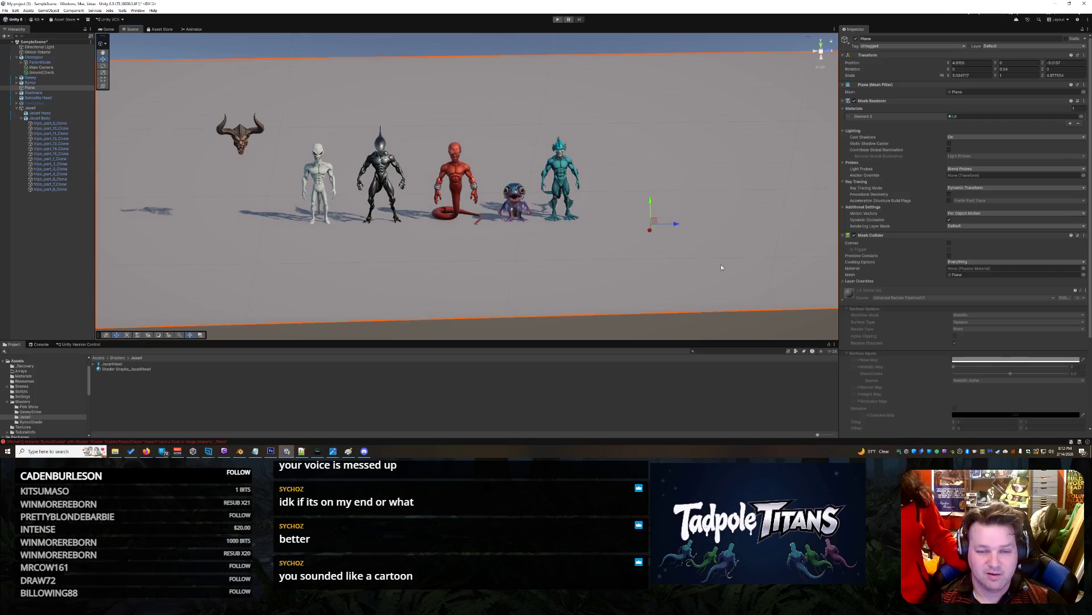
scroll(722, 268, up, 8)
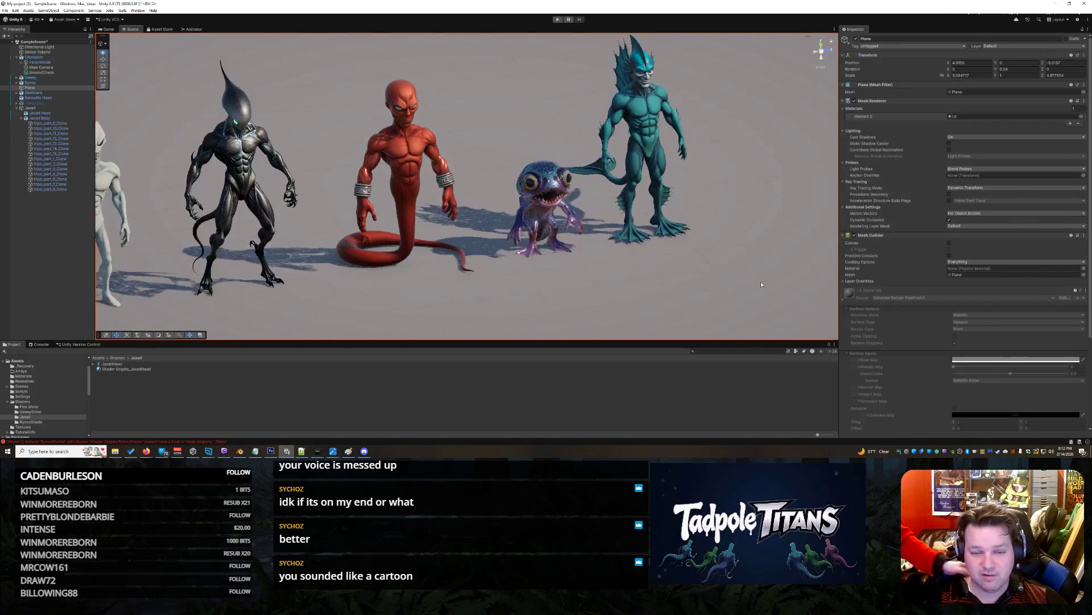
mouse_move(762, 284)
mouse_down()
mouse_move(554, 246)
mouse_move(605, 254)
mouse_up()
scroll(424, 242, down, 5)
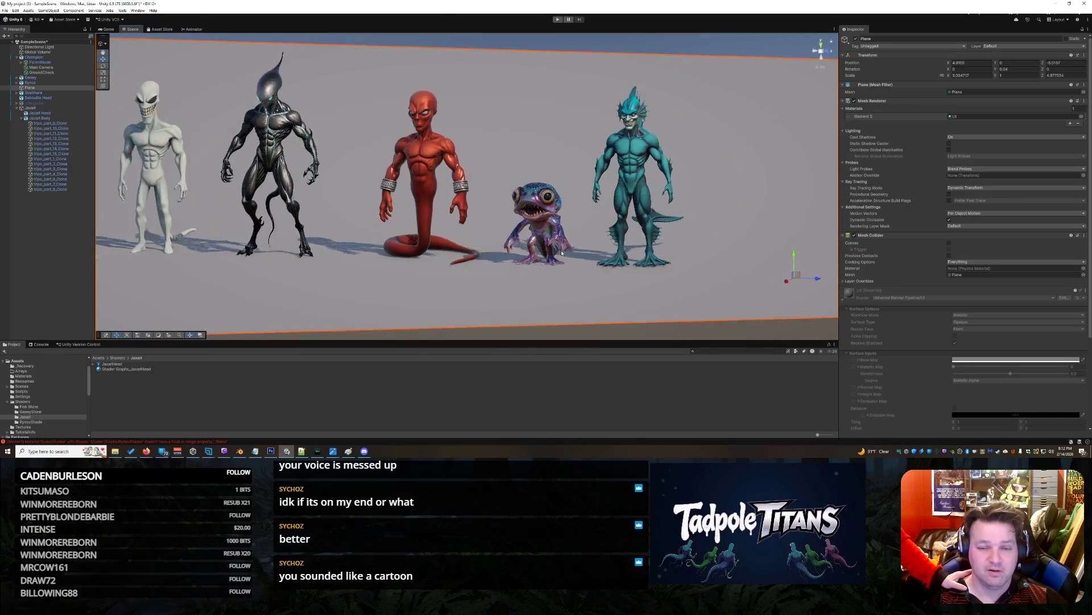
mouse_move(424, 242)
mouse_down()
mouse_move(338, 245)
mouse_move(403, 246)
mouse_up()
scroll(502, 259, up, 6)
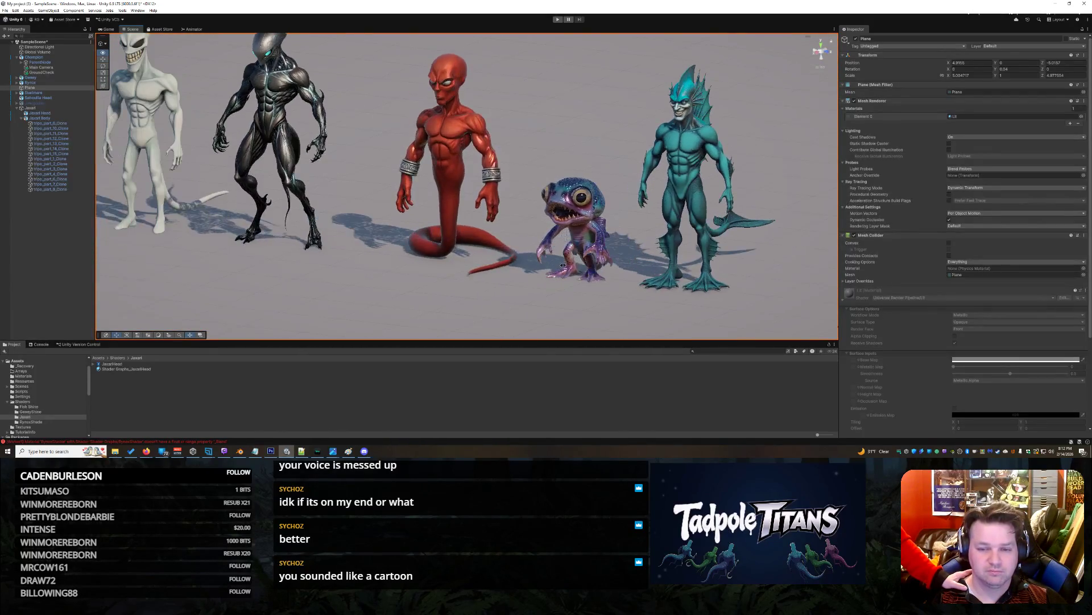
scroll(563, 265, down, 8)
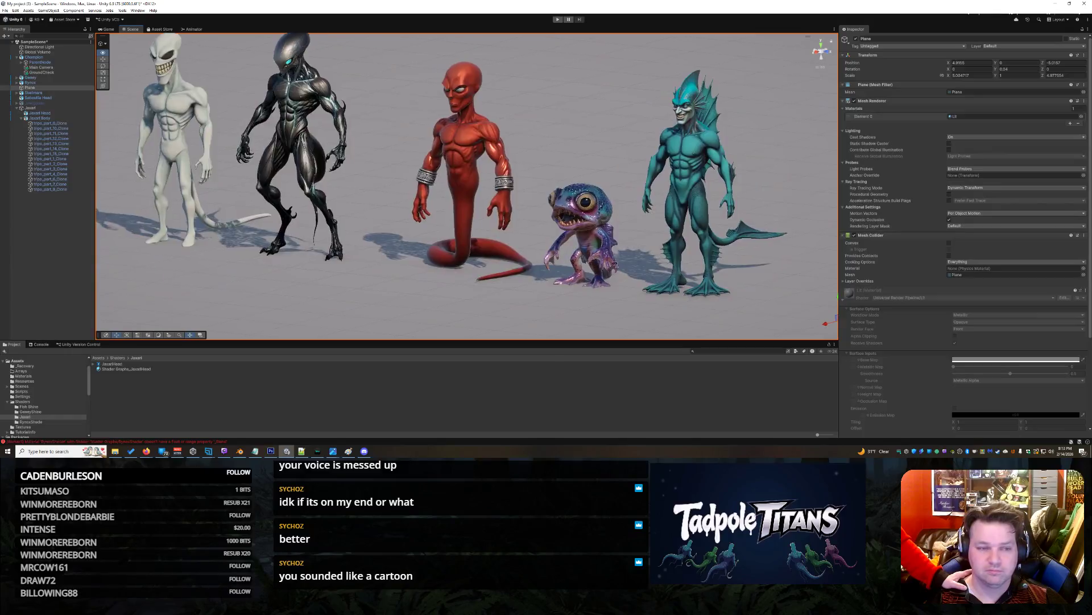
drag(643, 265, 525, 263)
mouse_move(273, 217)
mouse_down()
mouse_move(594, 213)
mouse_move(712, 224)
mouse_up()
scroll(438, 184, up, 5)
mouse_move(438, 185)
mouse_down()
mouse_move(499, 193)
mouse_move(497, 176)
mouse_up()
scroll(454, 183, up, 5)
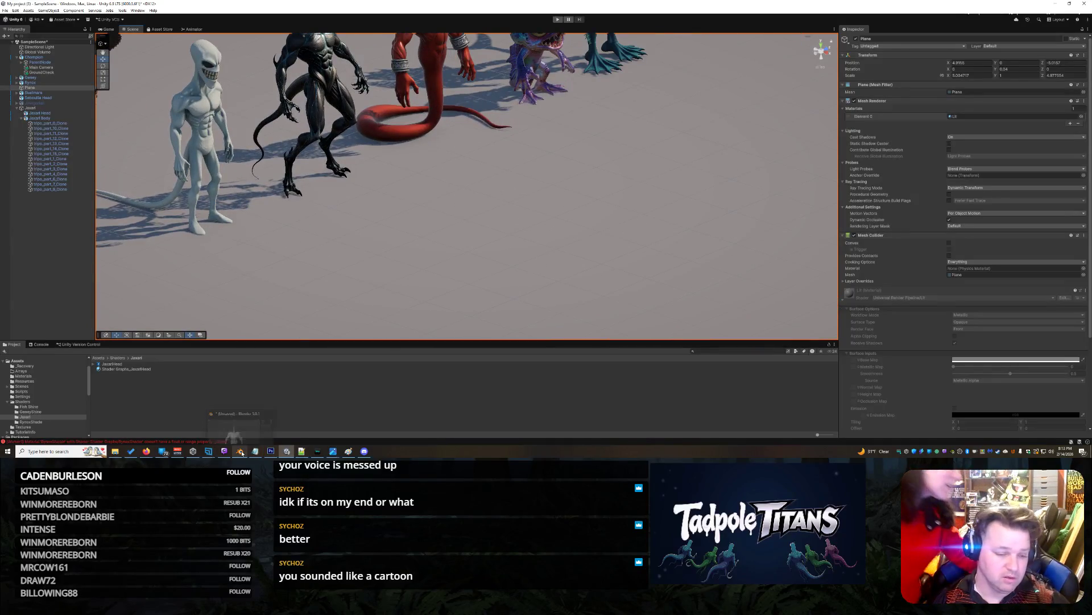
mouse_move(115, 451)
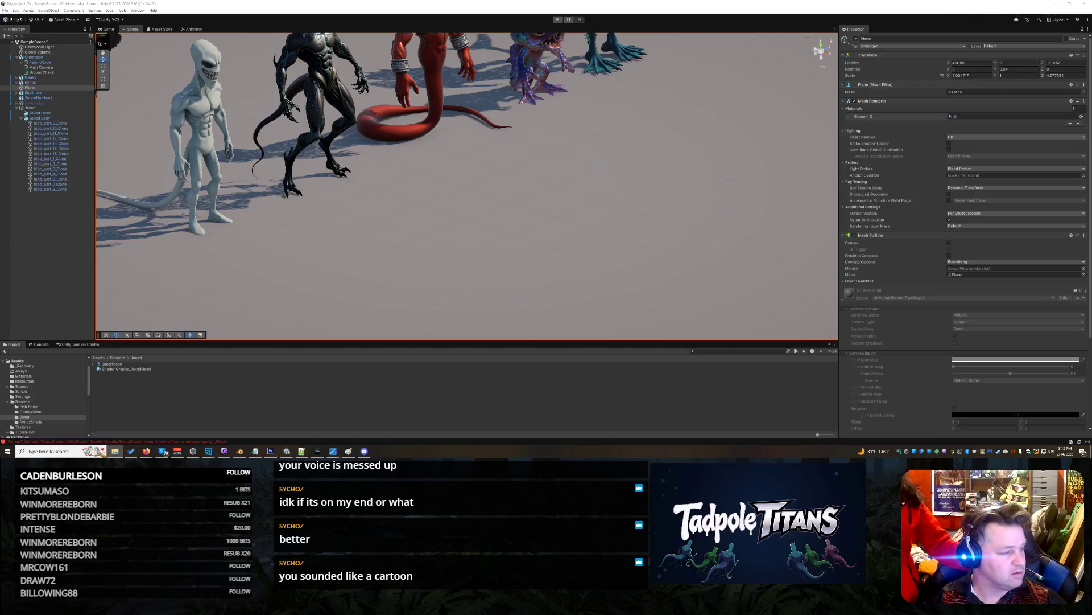
mouse_move(433, 222)
mouse_down()
mouse_move(244, 199)
mouse_move(295, 199)
mouse_up()
scroll(295, 198, down, 5)
scroll(565, 193, up, 6)
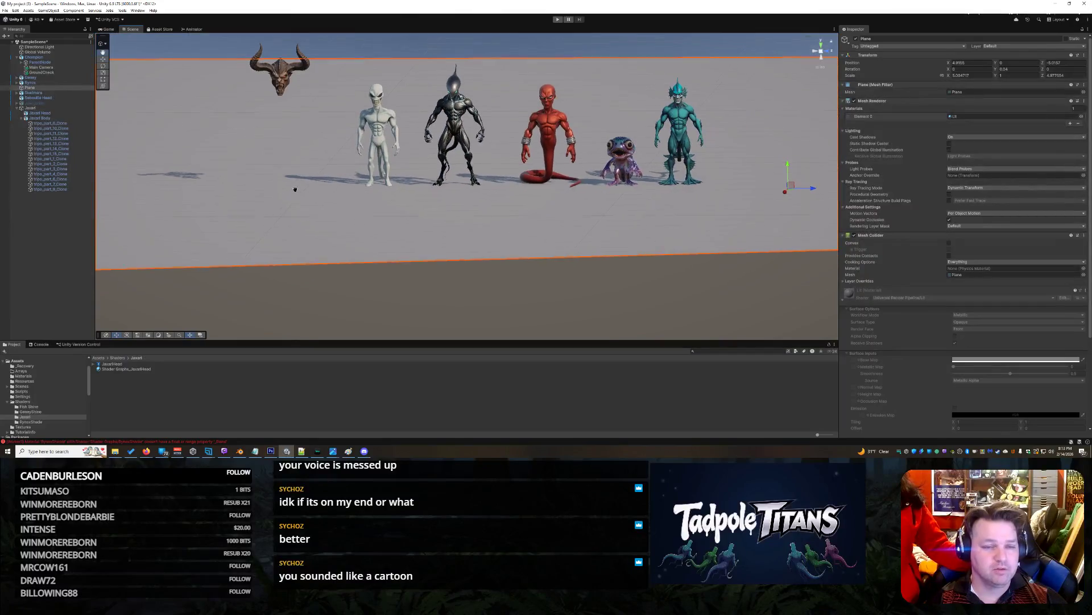
scroll(565, 193, up, 8)
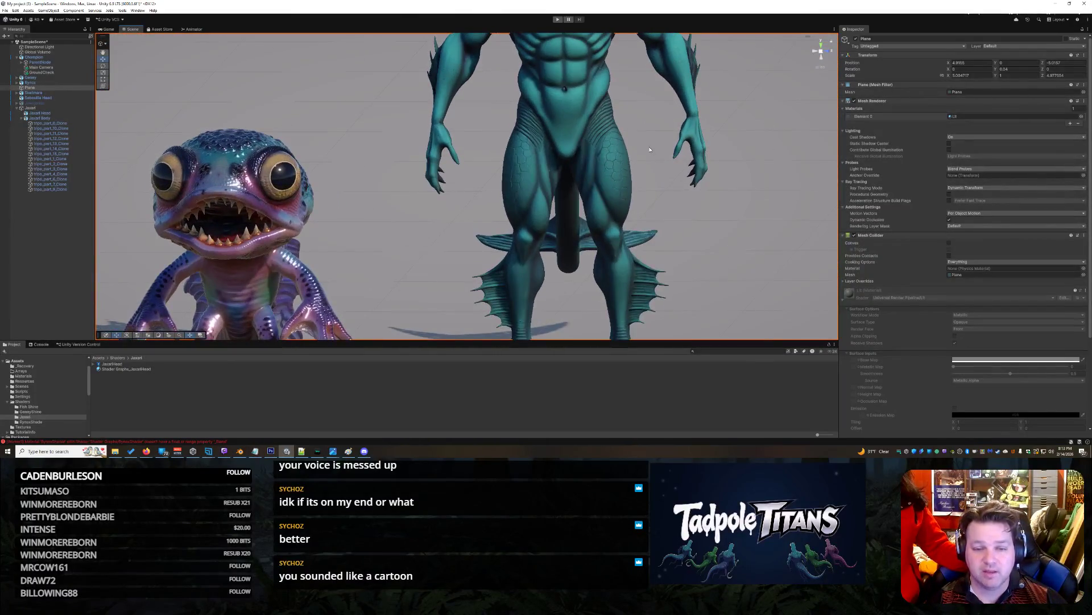
mouse_move(649, 150)
mouse_down()
mouse_move(654, 209)
mouse_move(575, 236)
mouse_move(657, 249)
mouse_up()
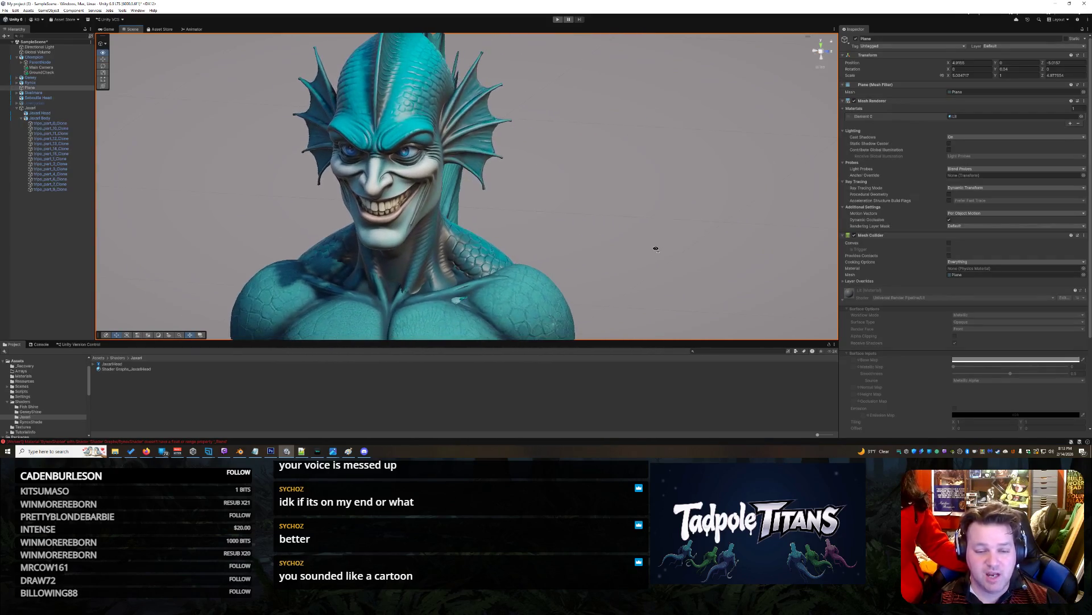
scroll(510, 277, down, 10)
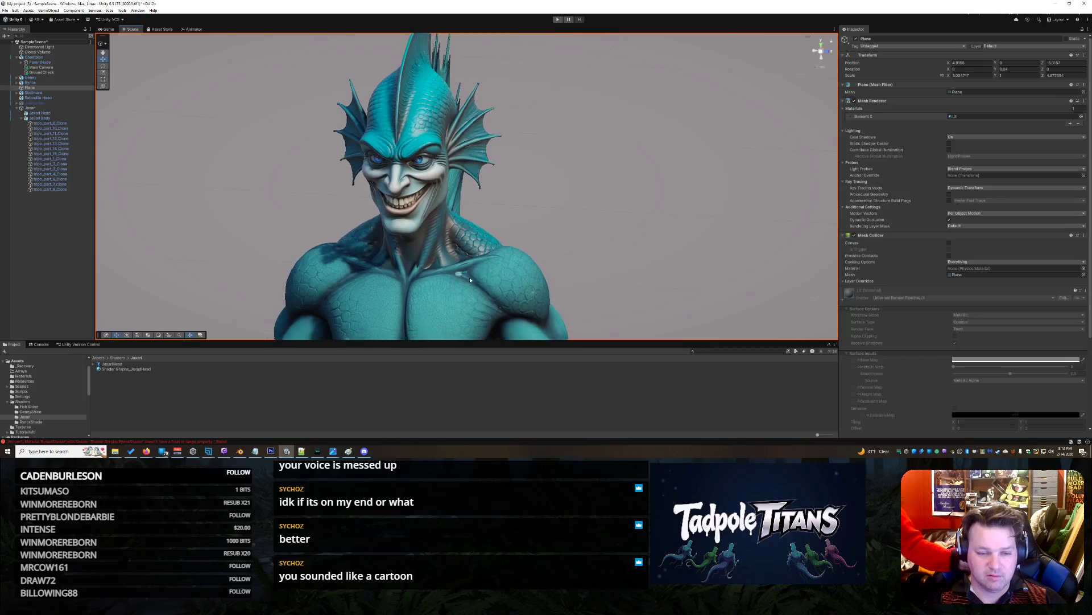
scroll(471, 280, down, 8)
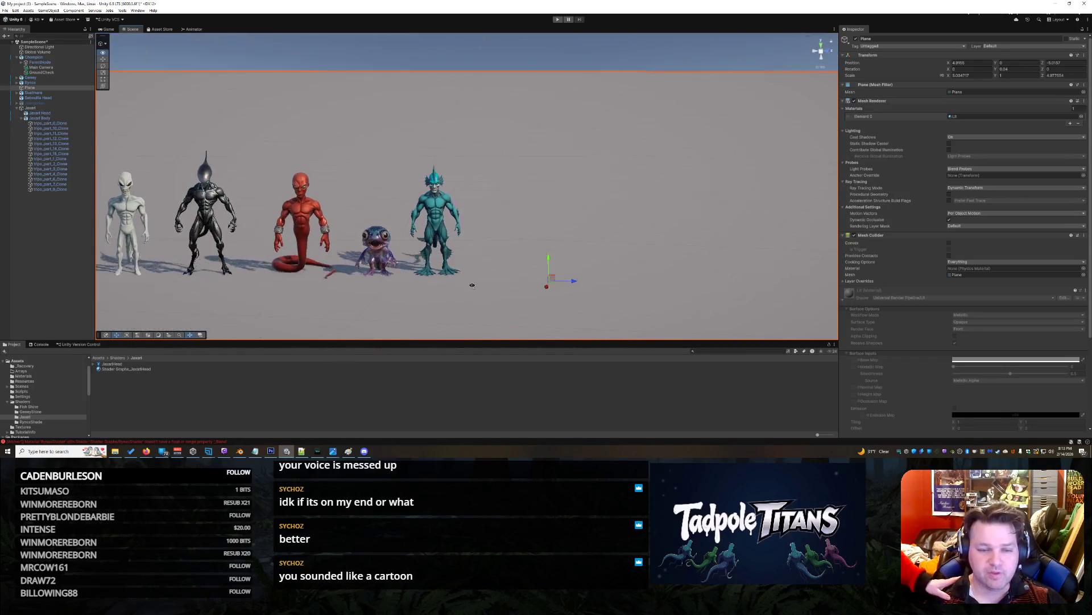
mouse_move(424, 293)
mouse_down()
mouse_move(518, 278)
mouse_move(469, 263)
mouse_move(489, 273)
mouse_move(478, 271)
mouse_up()
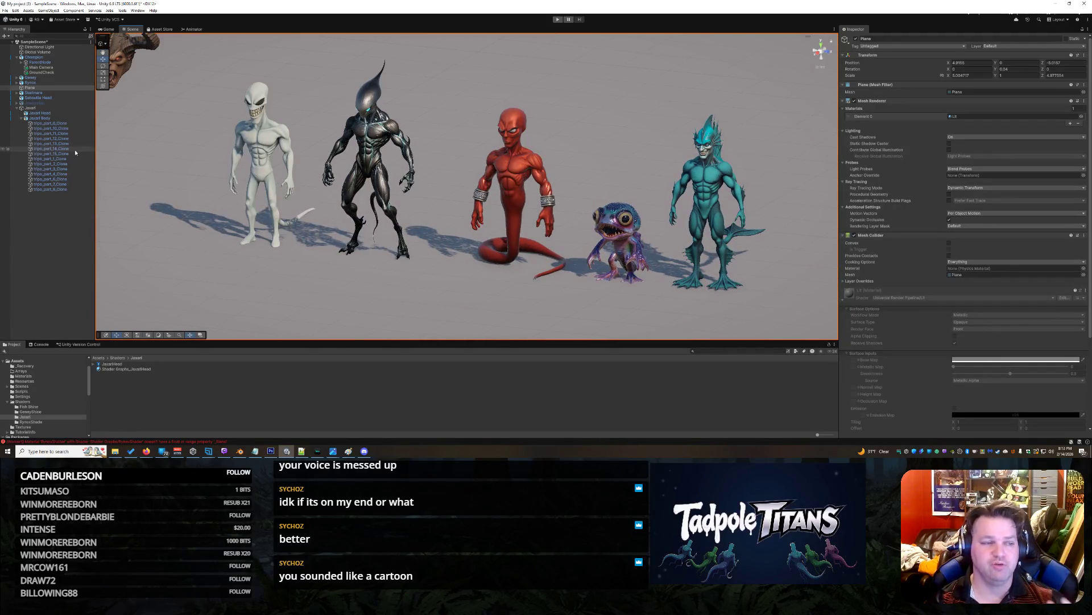
Collapse the Jaxari group in the Hierarchy and switch to Blender.
click(17, 109)
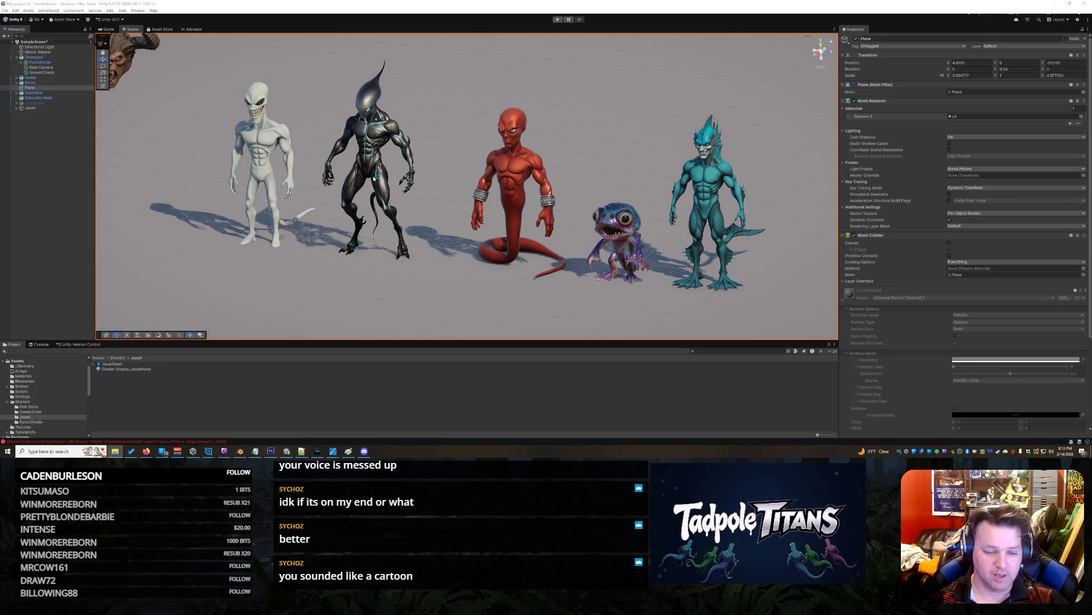
click(239, 451)
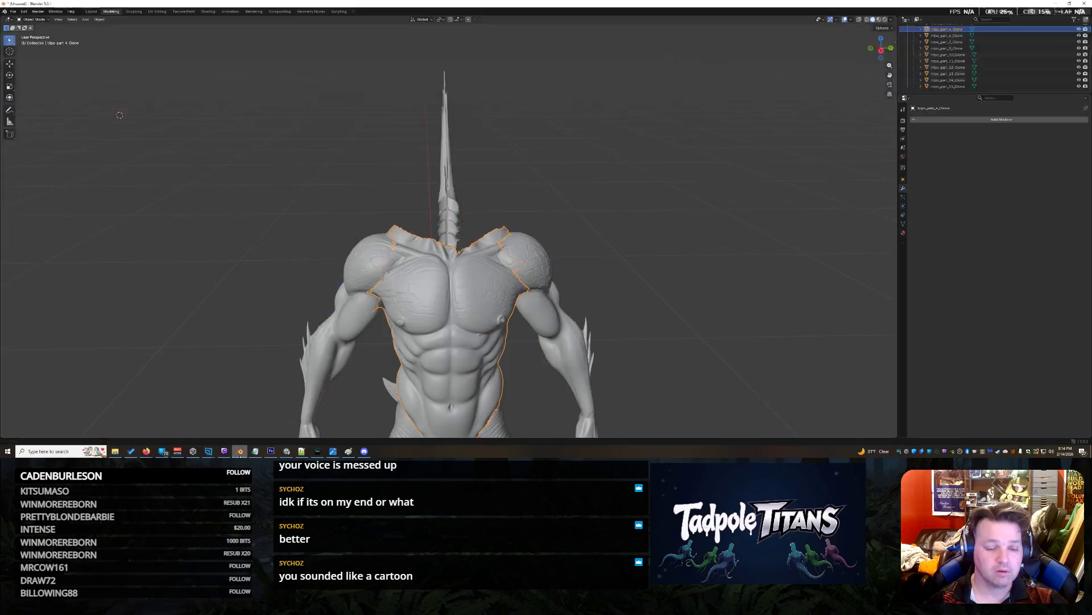
Start a new General scene without saving the demon, and delete the default cube.
scroll(347, 215, down, 8)
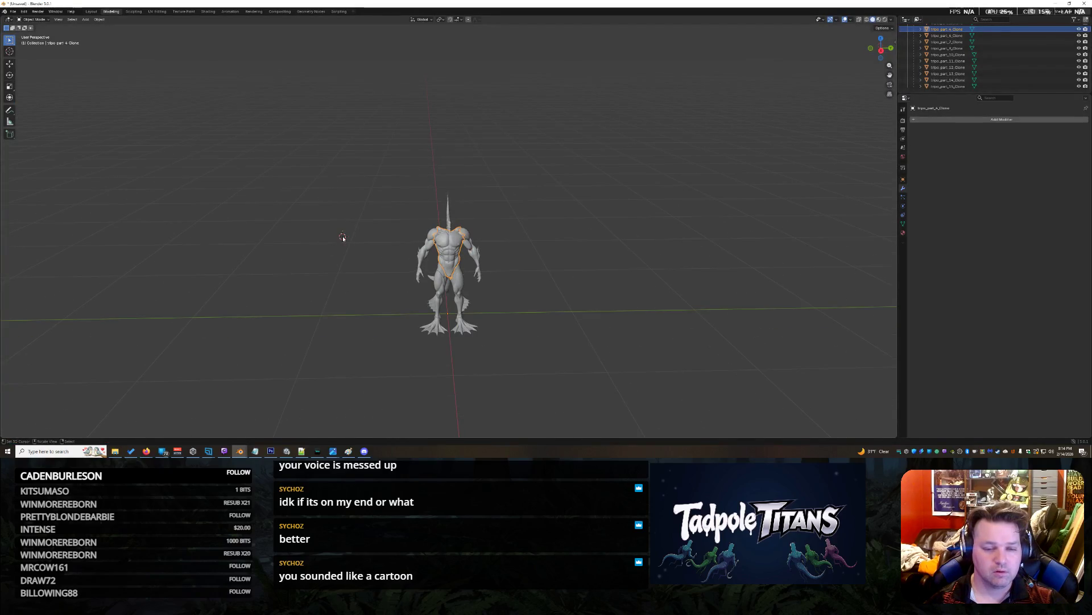
right_click(368, 177)
click(341, 152)
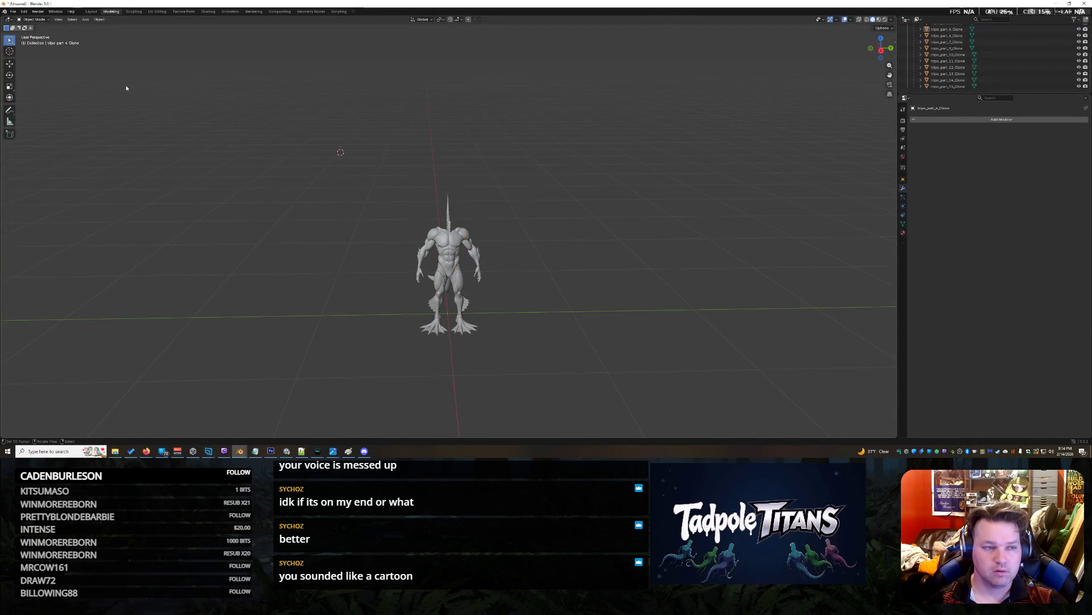
click(13, 11)
mouse_move(23, 19)
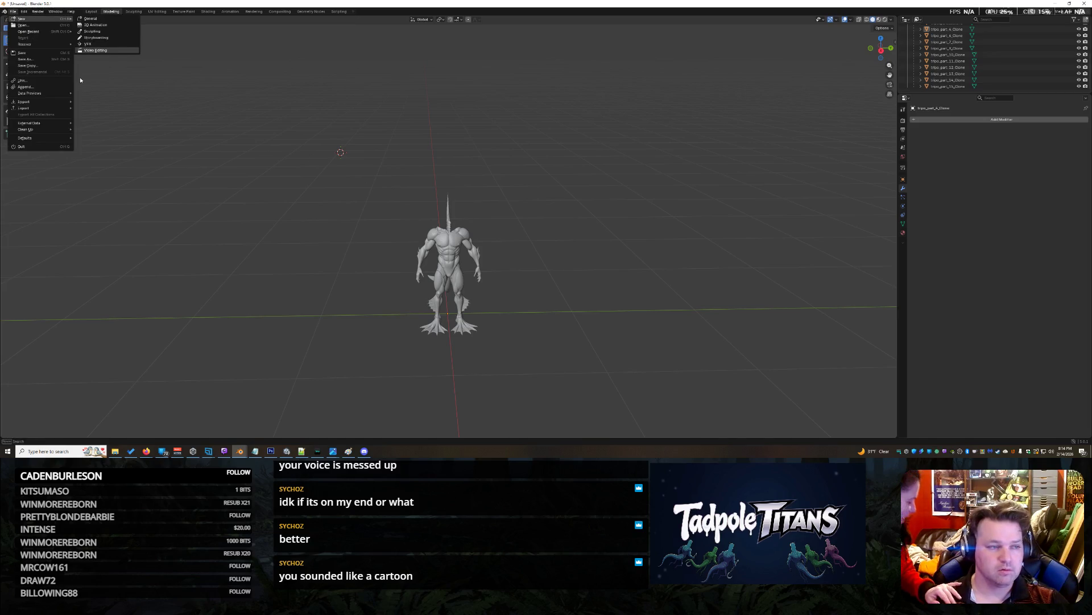
click(90, 18)
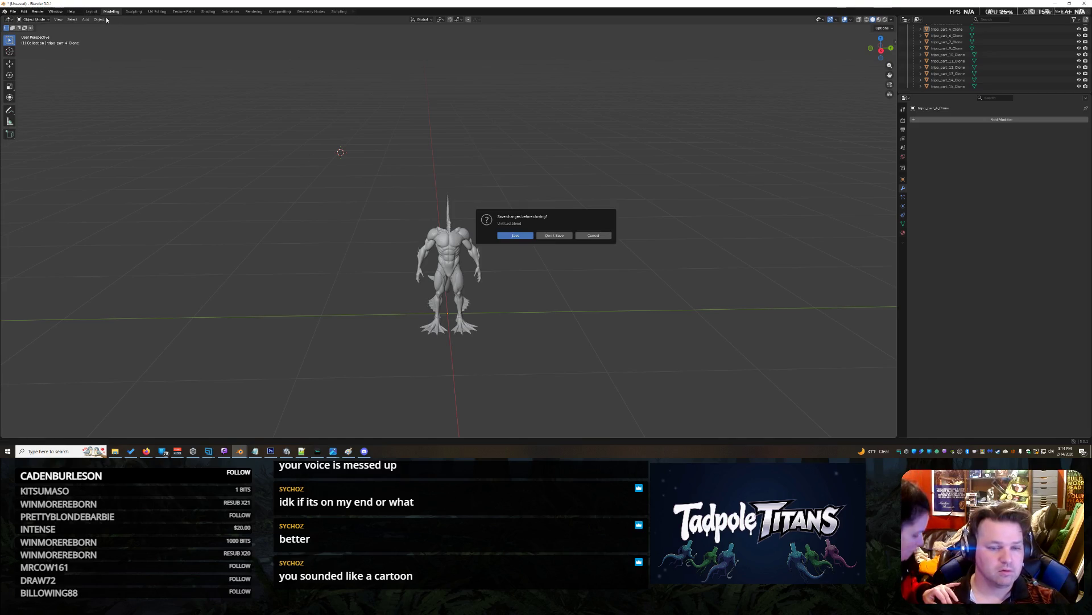
click(555, 235)
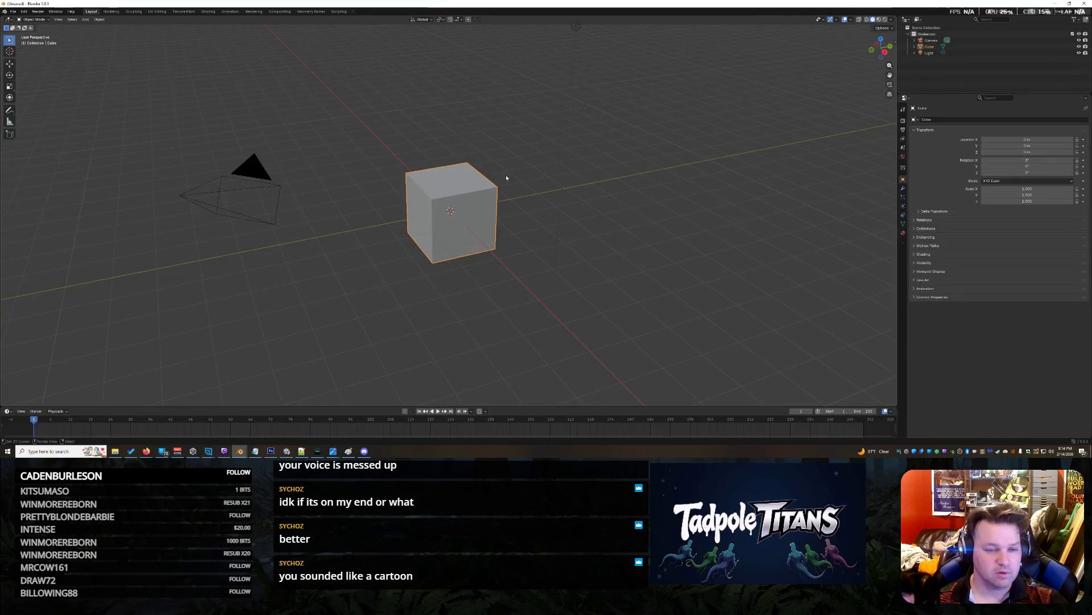
key(Delete)
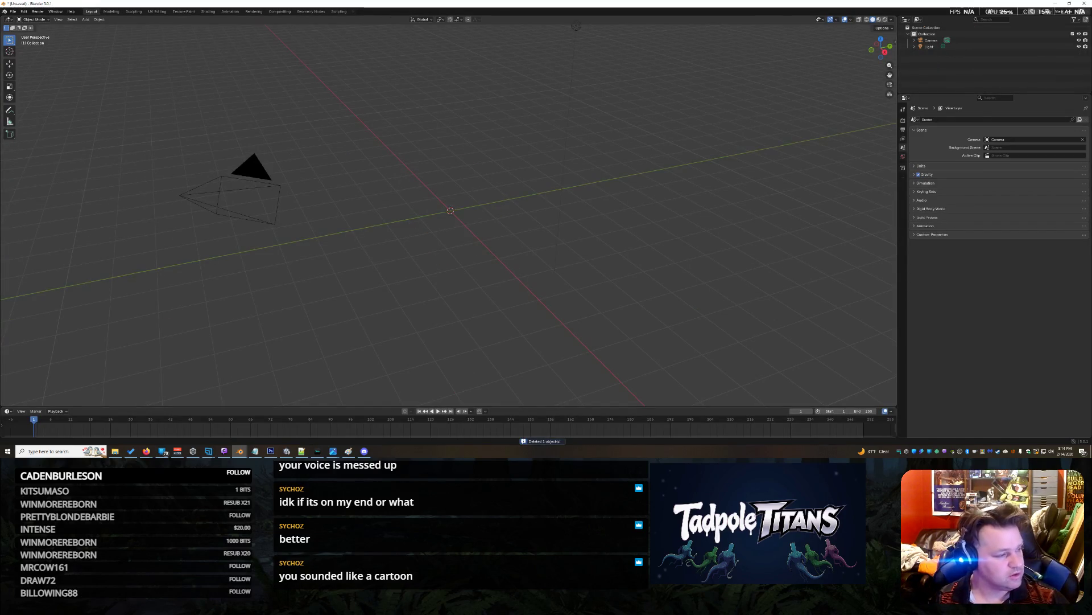
Drag in Scoutfia.blend and open it without saving the current scene.
drag(449, 208, 448, 205)
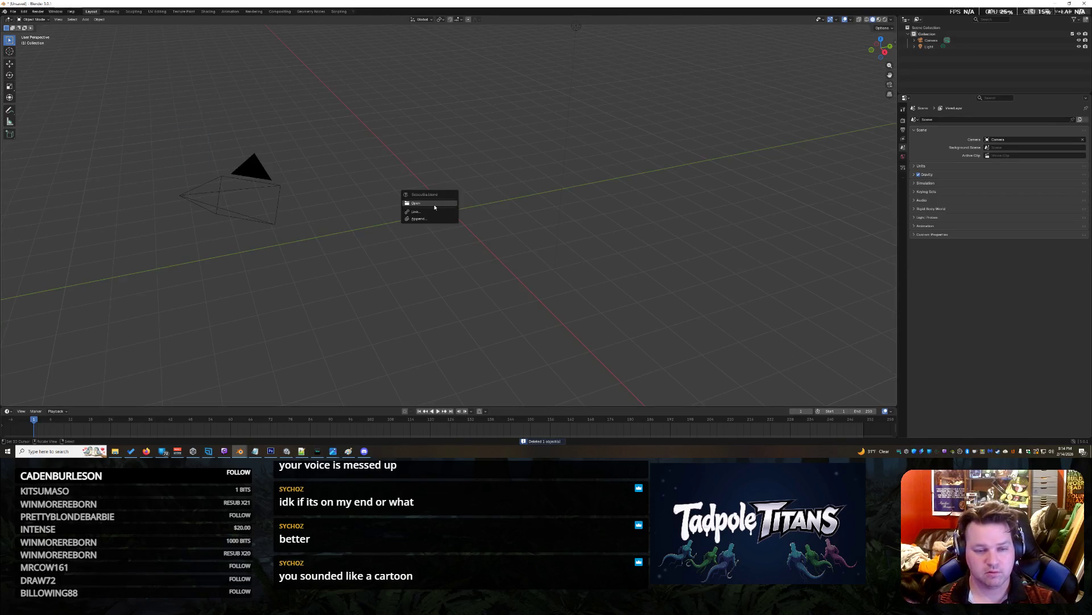
click(413, 203)
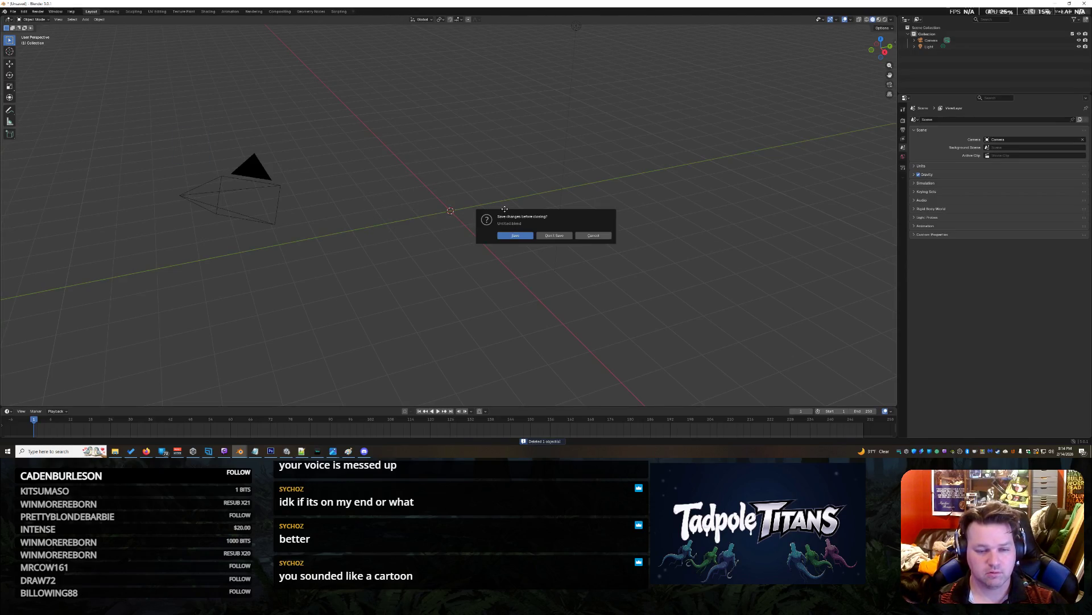
click(548, 237)
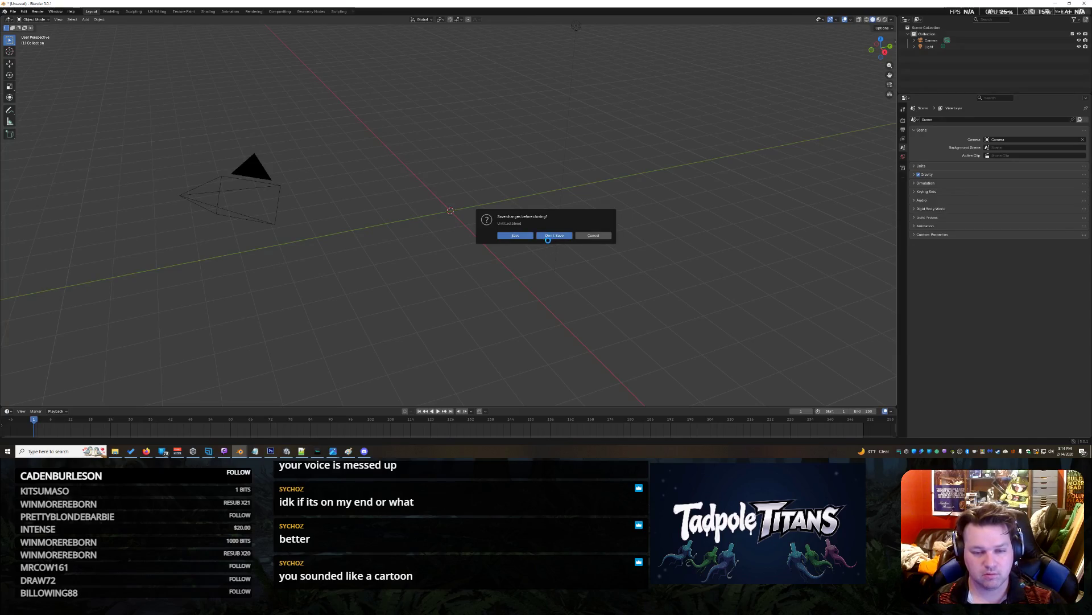
Orbit and zoom around the rigged Scoutfia creature, then switch to the Tripo browser.
scroll(584, 213, down, 5)
scroll(567, 221, up, 3)
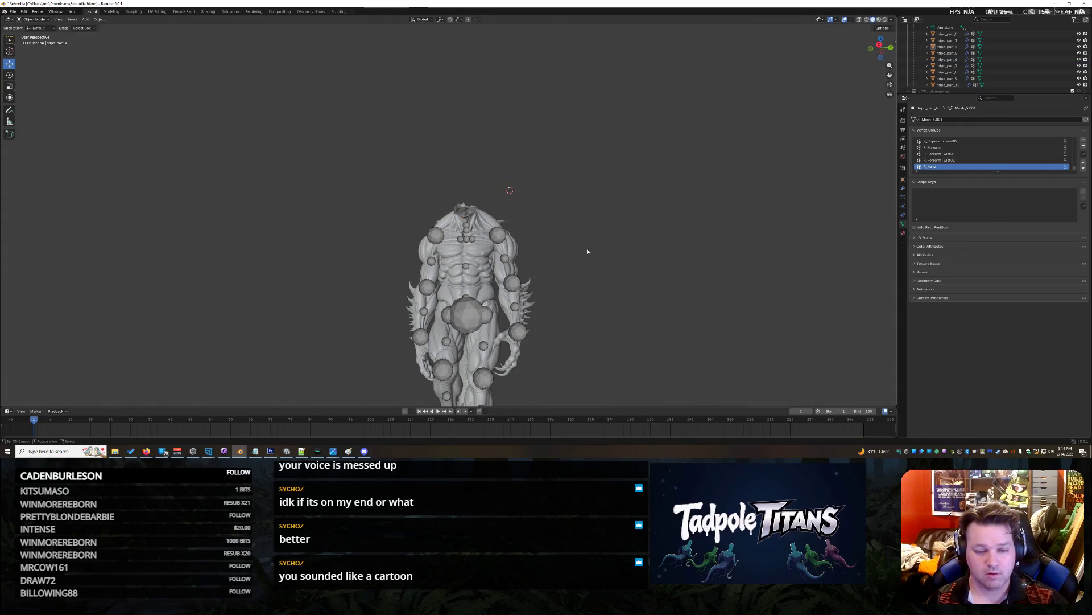
scroll(575, 241, down, 3)
key(b)
mouse_move(548, 222)
mouse_down()
mouse_move(536, 283)
mouse_move(590, 268)
mouse_move(757, 267)
mouse_move(537, 300)
mouse_up()
scroll(577, 287, up, 3)
scroll(577, 288, down, 1)
scroll(592, 269, down, 2)
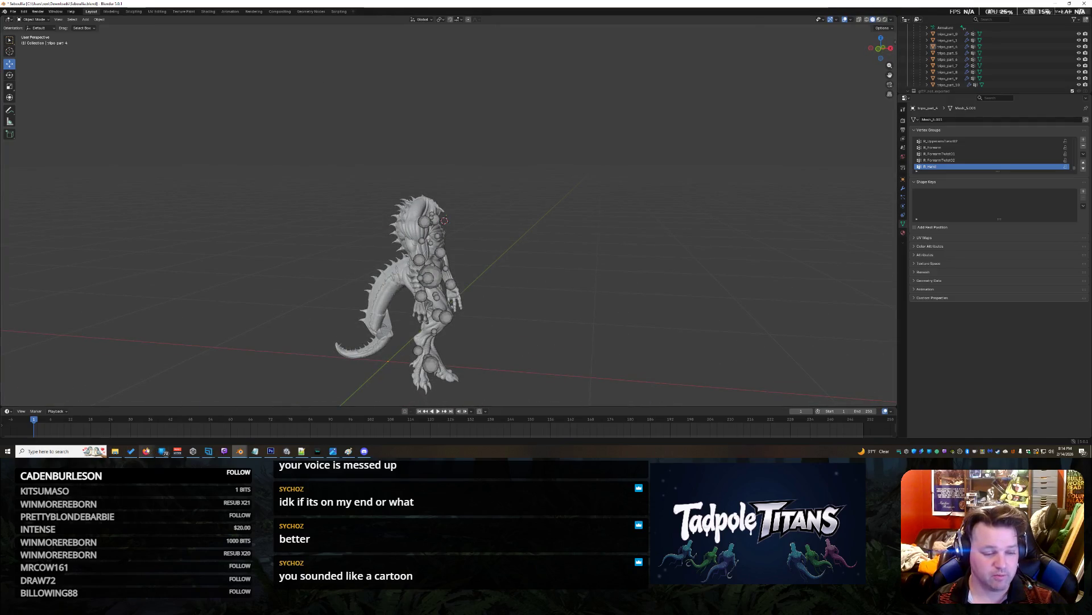
mouse_move(146, 451)
click(324, 425)
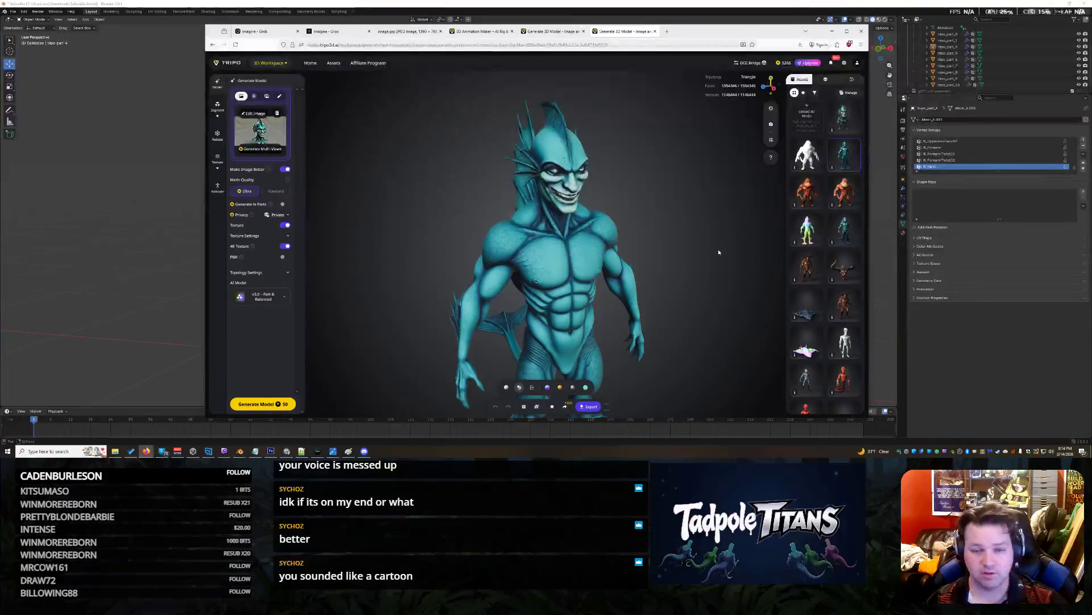
Orbit the teal demon to a side view, then load other models from the Assets list.
scroll(677, 244, up, 3)
scroll(678, 243, down, 3)
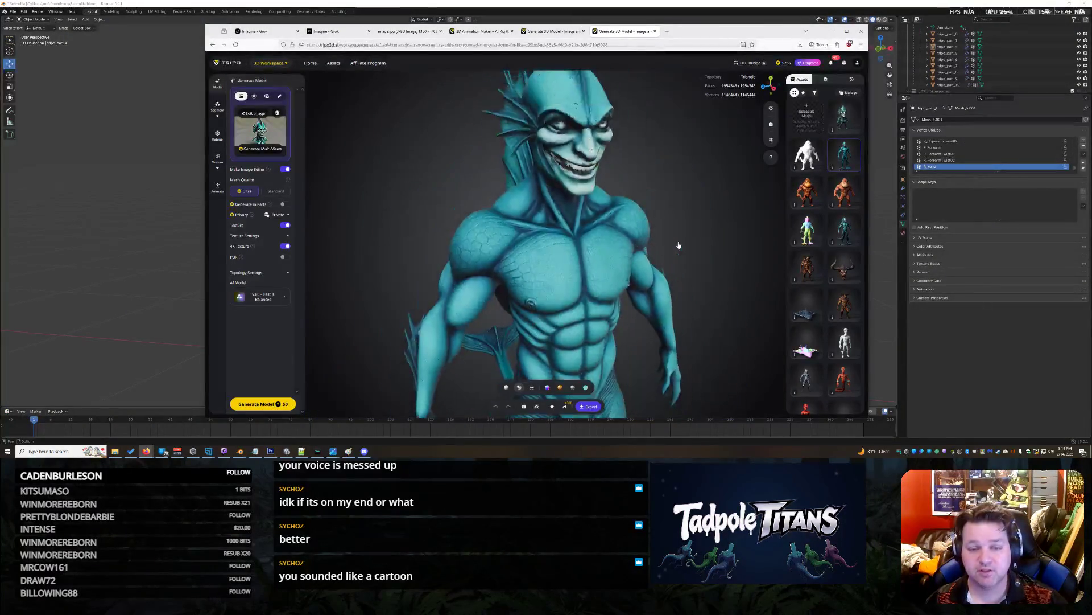
mouse_move(673, 244)
mouse_down()
mouse_move(578, 240)
mouse_move(631, 233)
mouse_move(586, 239)
mouse_move(814, 163)
mouse_up()
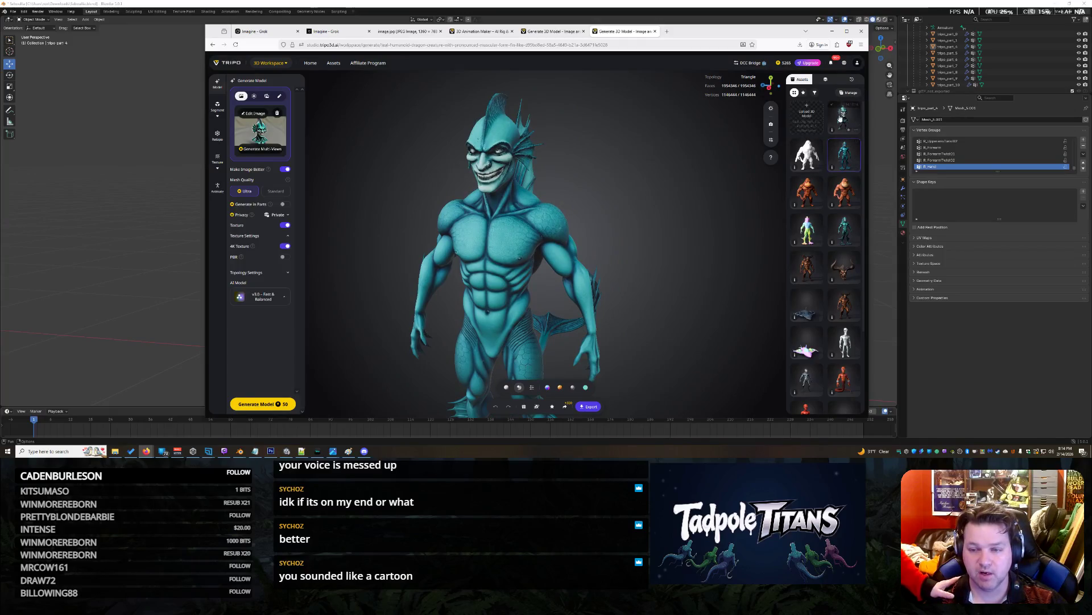
click(841, 118)
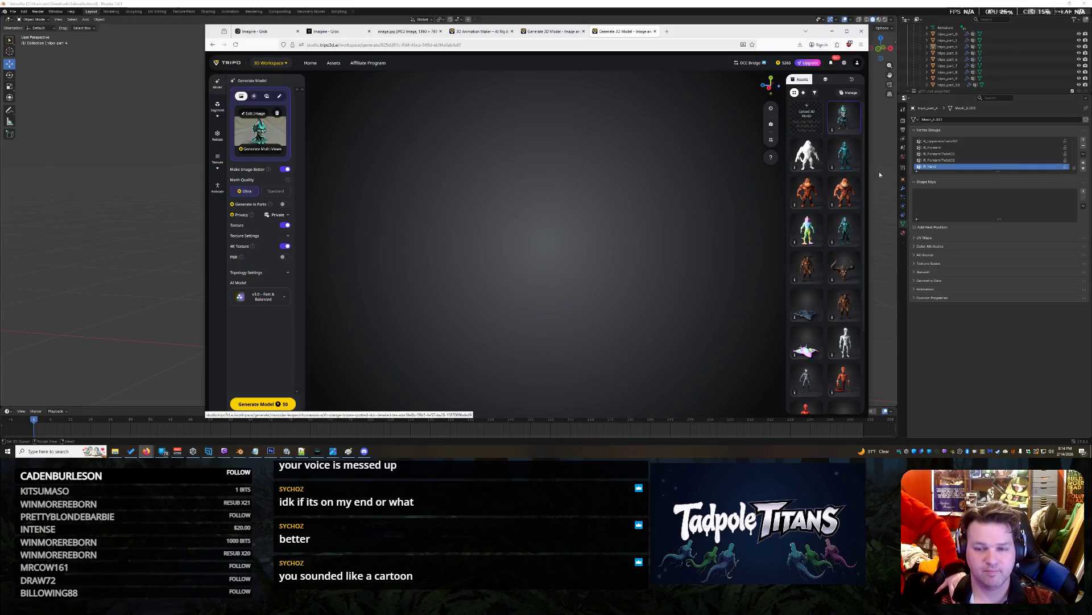
click(845, 309)
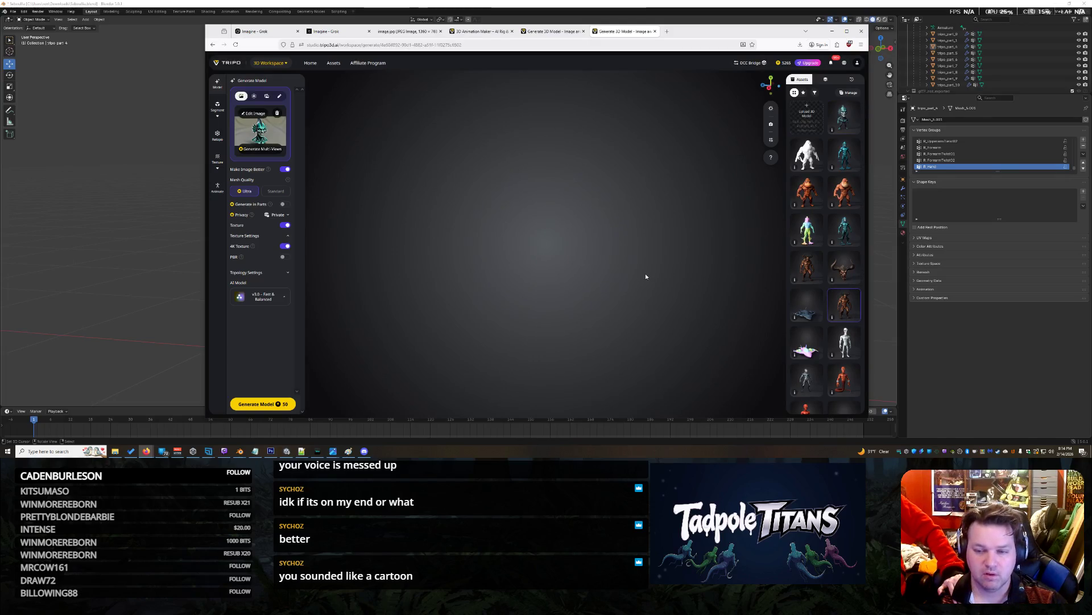
Open a fresh workspace and load the brown horned demon from the Assets.
click(812, 272)
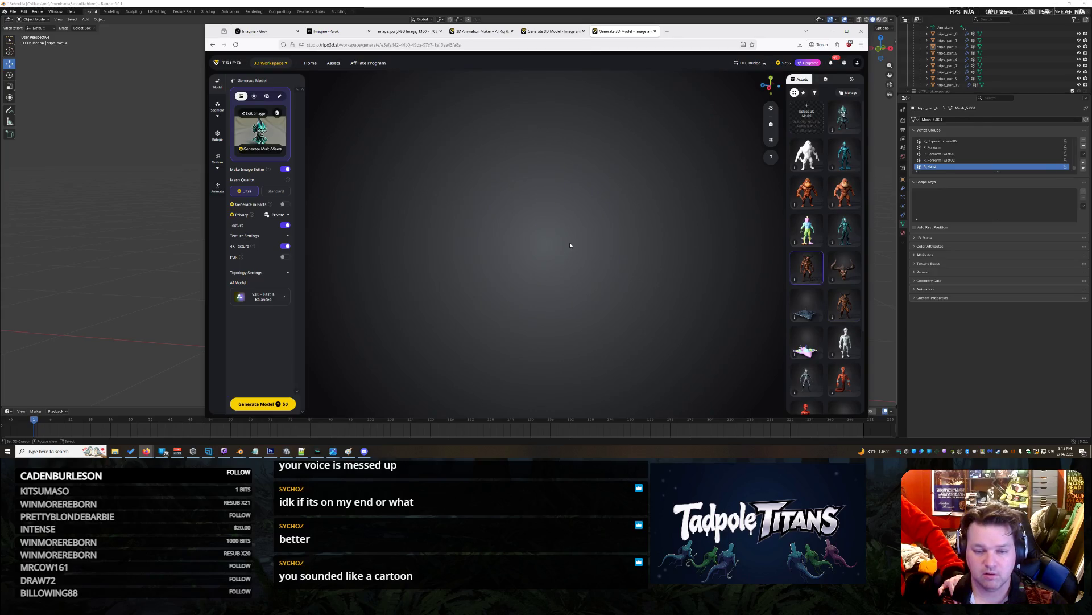
click(230, 65)
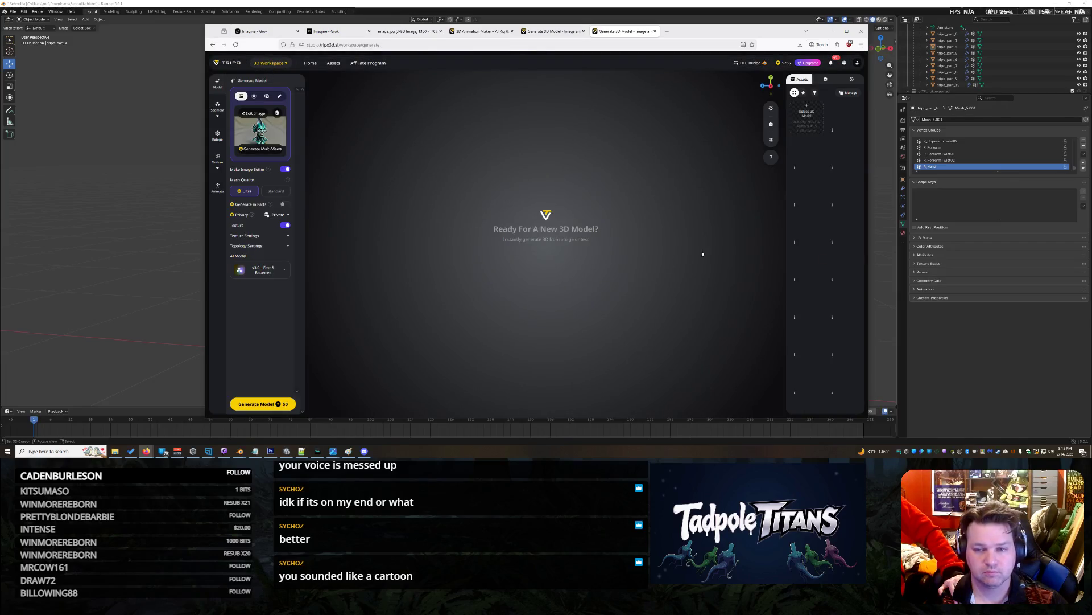
click(845, 267)
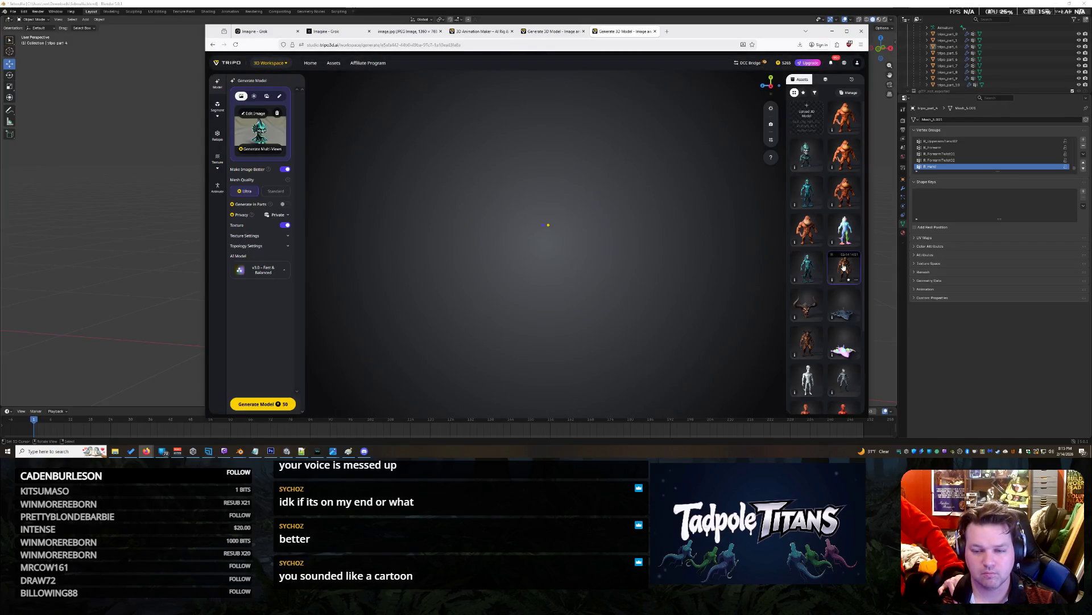
Orbit the brown demon from rear to front, then load another demon from the list.
scroll(661, 247, up, 5)
mouse_move(556, 250)
mouse_down()
mouse_move(671, 262)
mouse_move(590, 243)
mouse_up()
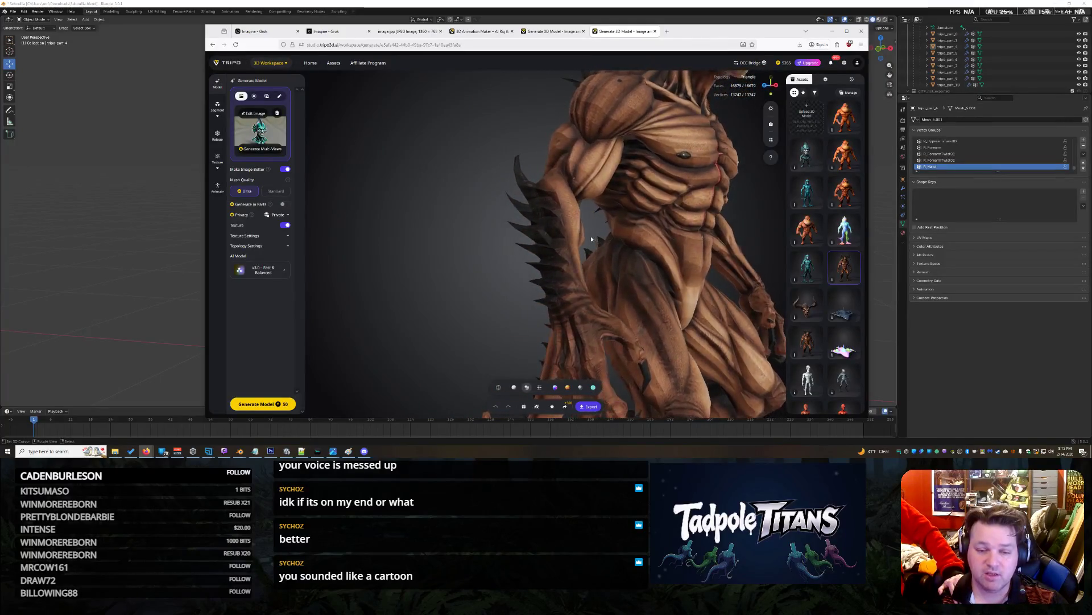
scroll(596, 258, up, 5)
mouse_move(597, 308)
mouse_down()
mouse_move(551, 231)
mouse_move(615, 270)
mouse_move(552, 242)
mouse_move(790, 349)
mouse_up()
scroll(552, 231, down, 5)
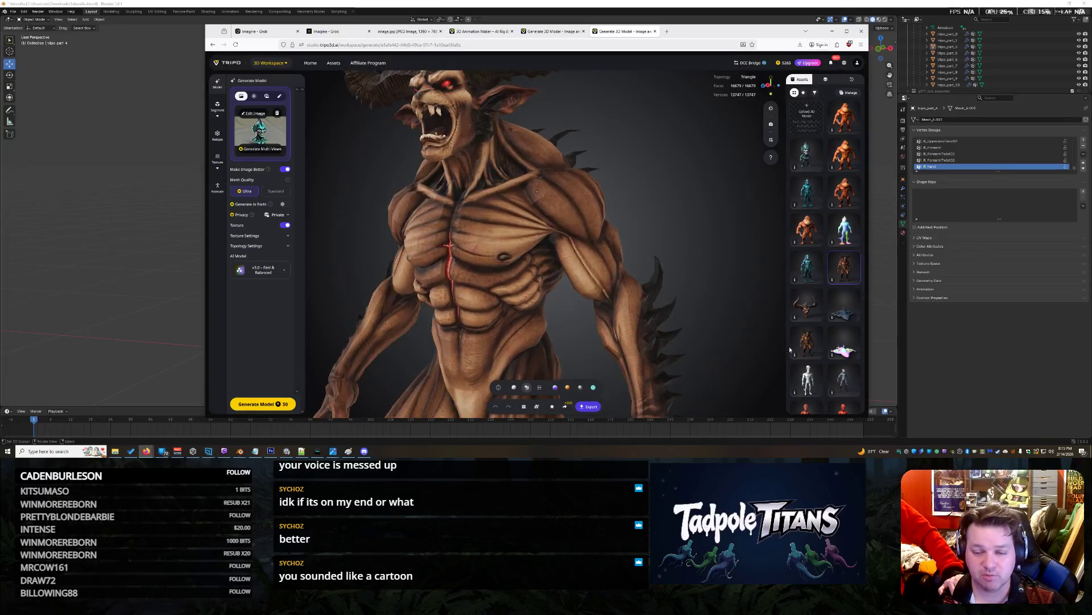
click(807, 346)
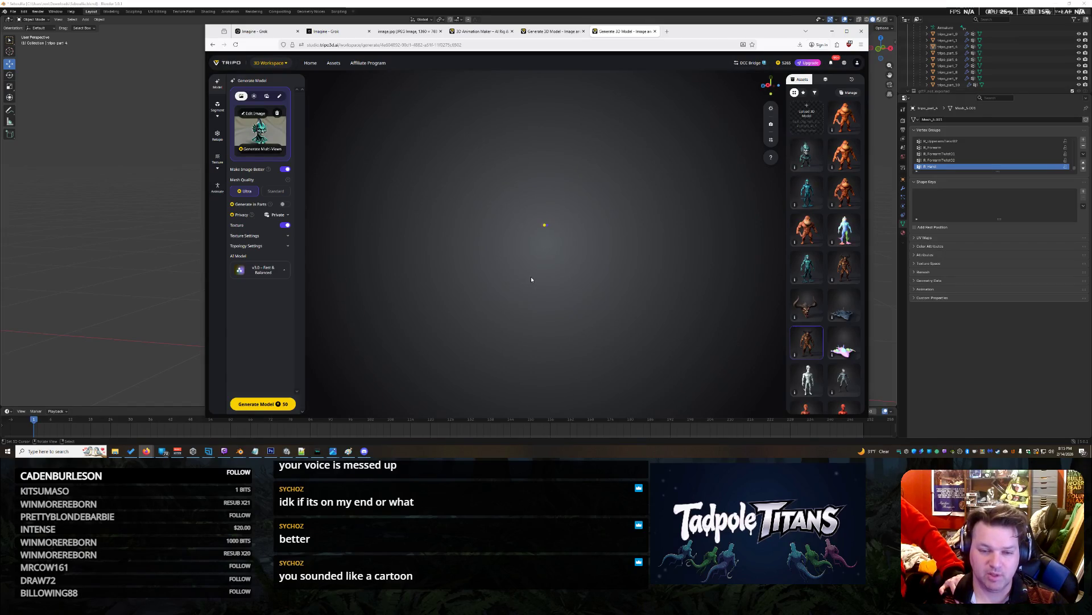
Load the horned demon head, inspect it from several angles, then load another creature asset.
mouse_move(505, 190)
mouse_down()
mouse_move(571, 219)
mouse_move(574, 240)
mouse_up()
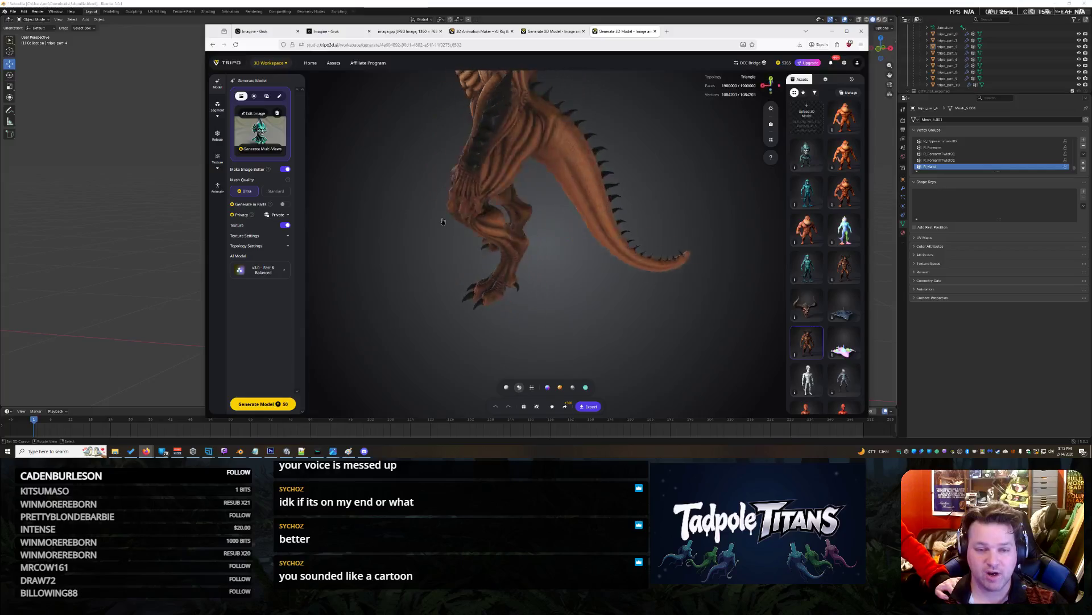
scroll(603, 242, up, 5)
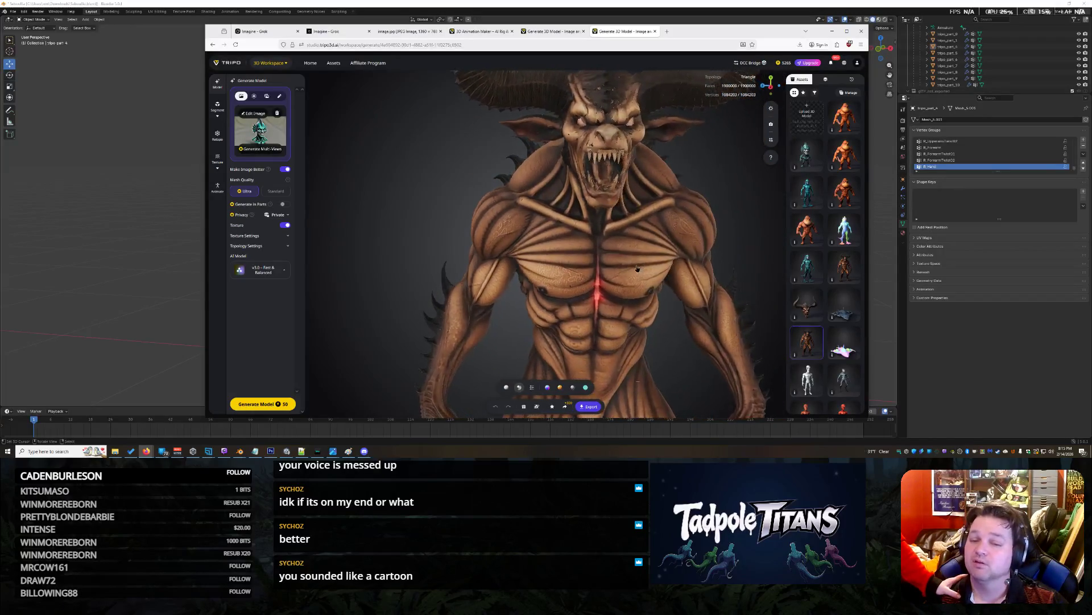
click(807, 311)
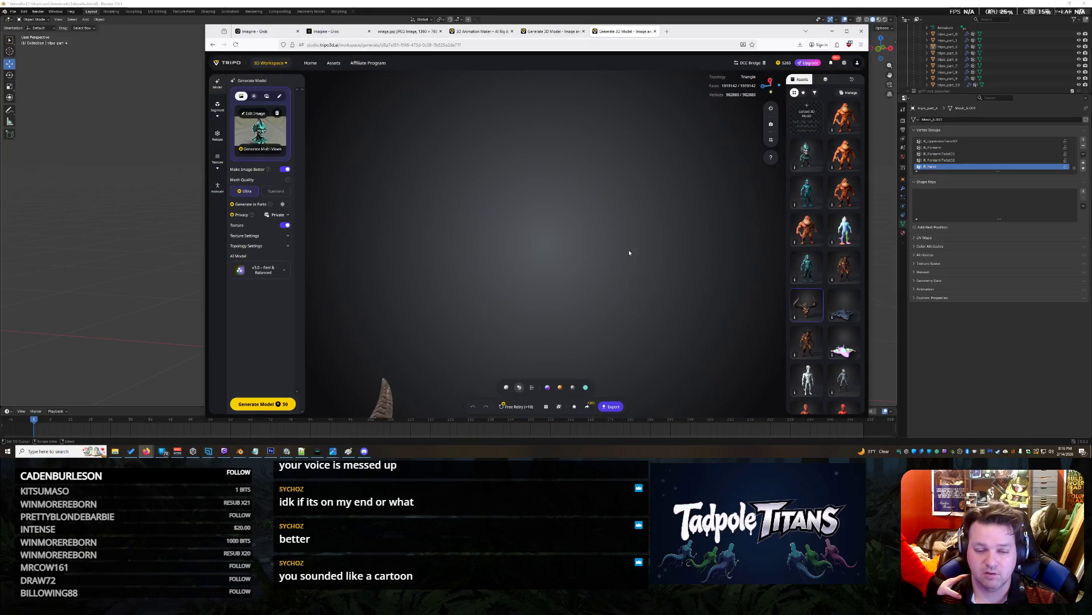
drag(638, 326, 642, 301)
scroll(664, 287, up, 8)
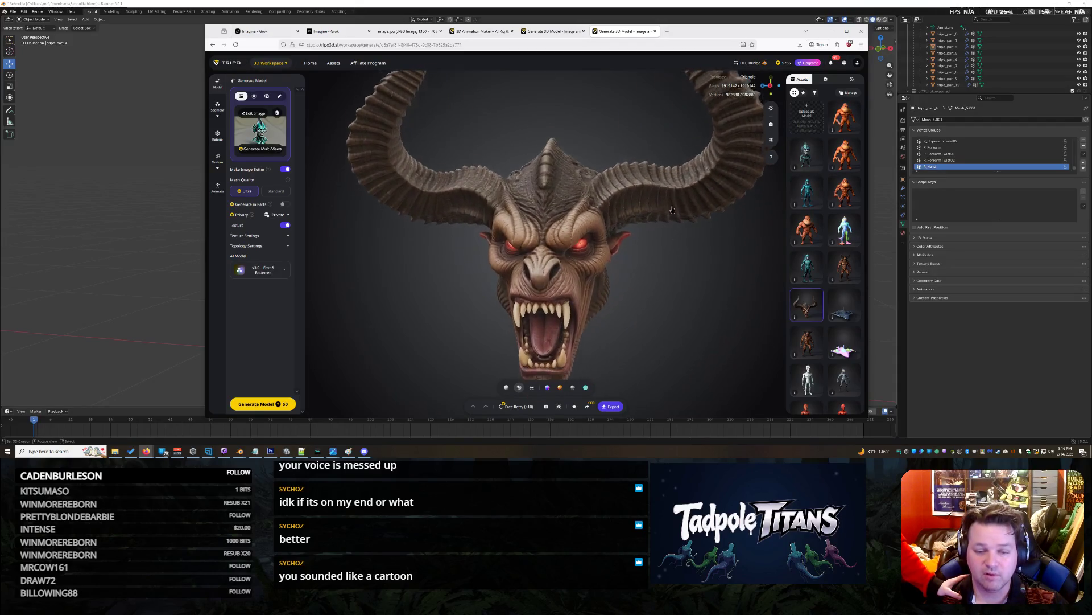
mouse_move(681, 235)
mouse_down()
mouse_move(696, 233)
mouse_move(658, 236)
mouse_up()
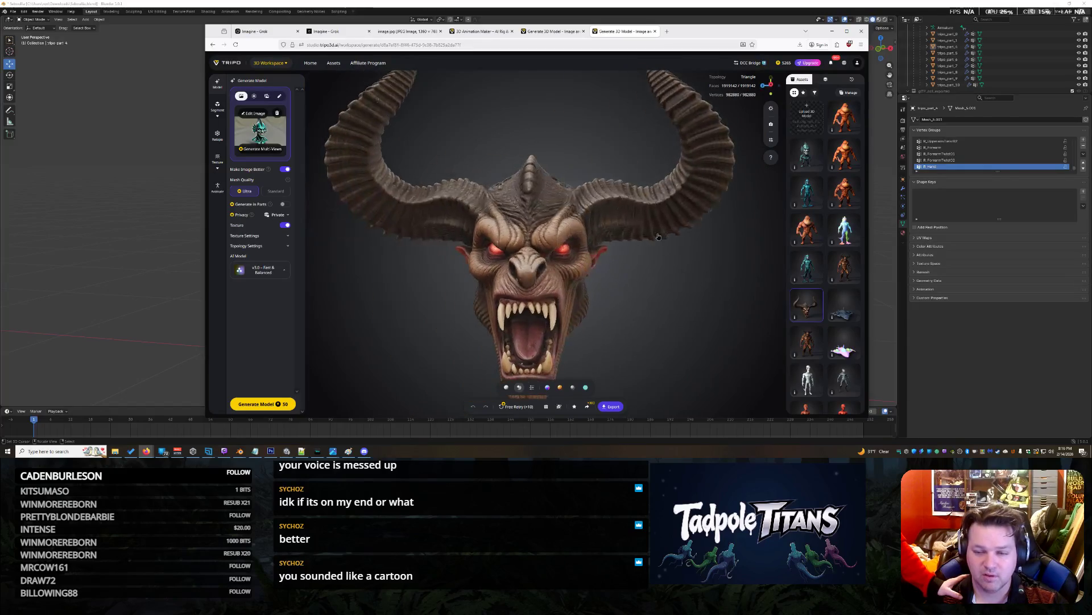
drag(653, 294, 656, 244)
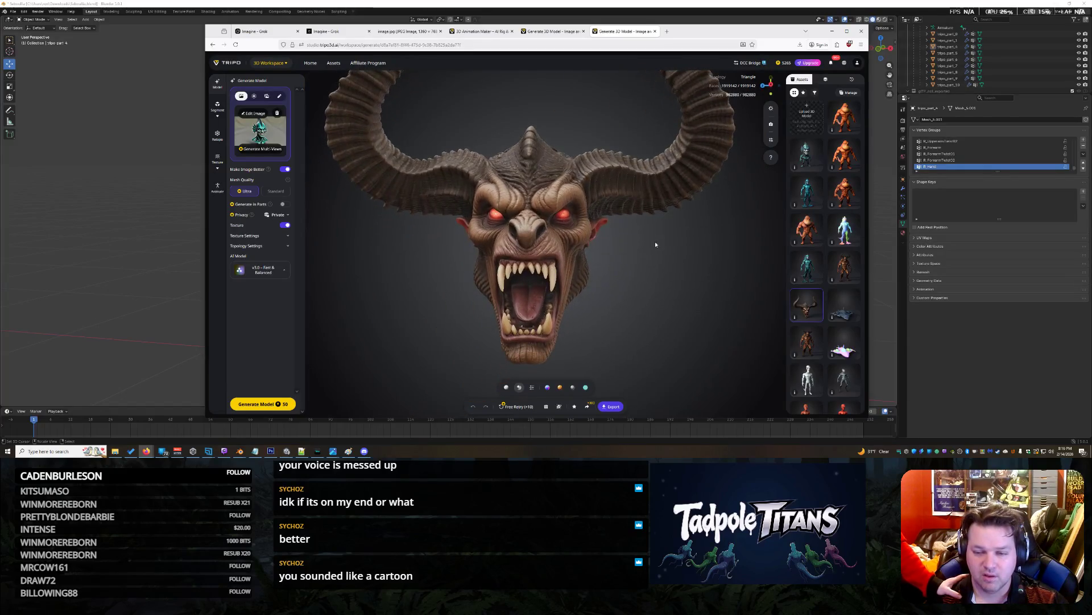
click(809, 340)
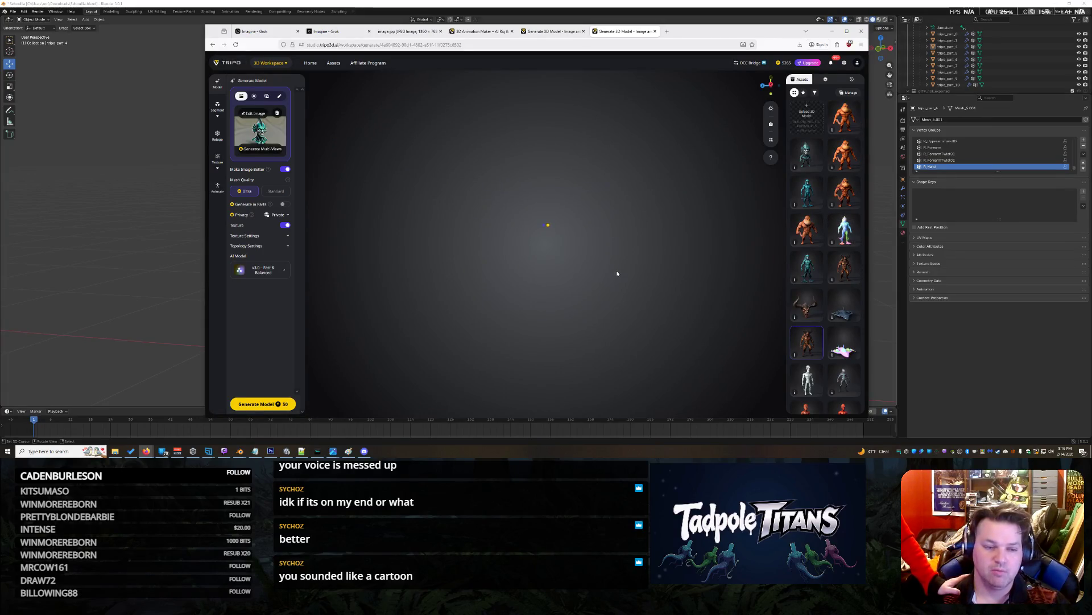
Orbit and zoom around the full-body demon's front, torso, head and chest.
mouse_move(642, 239)
mouse_down()
mouse_move(642, 149)
mouse_move(533, 235)
mouse_move(617, 225)
mouse_up()
scroll(642, 149, up, 5)
scroll(617, 225, up, 4)
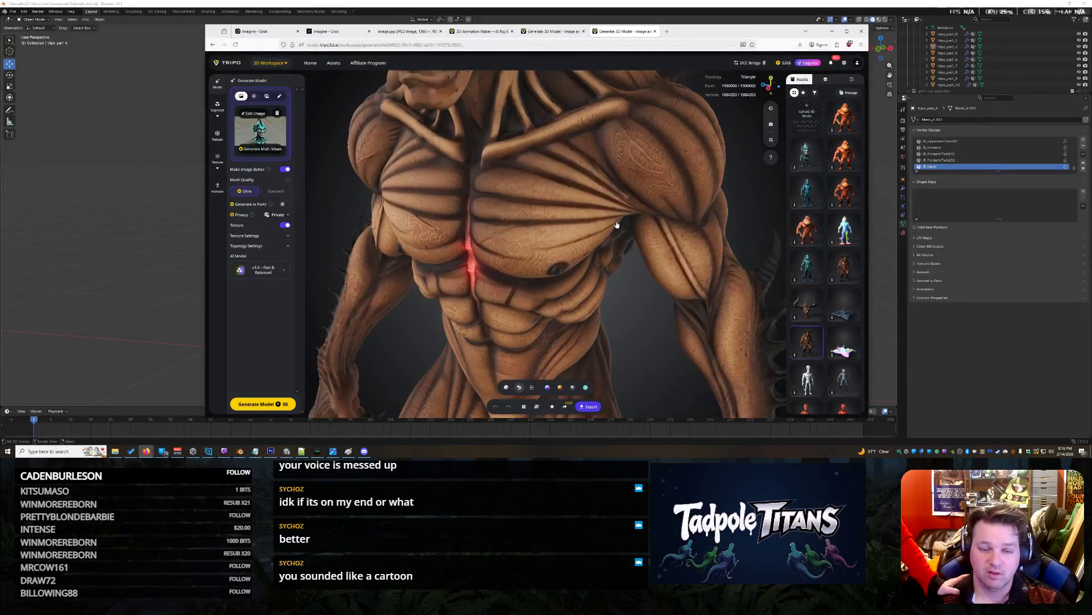
mouse_move(529, 203)
mouse_down()
mouse_move(498, 226)
mouse_move(613, 257)
mouse_move(649, 244)
mouse_move(484, 201)
mouse_up()
scroll(649, 244, down, 3)
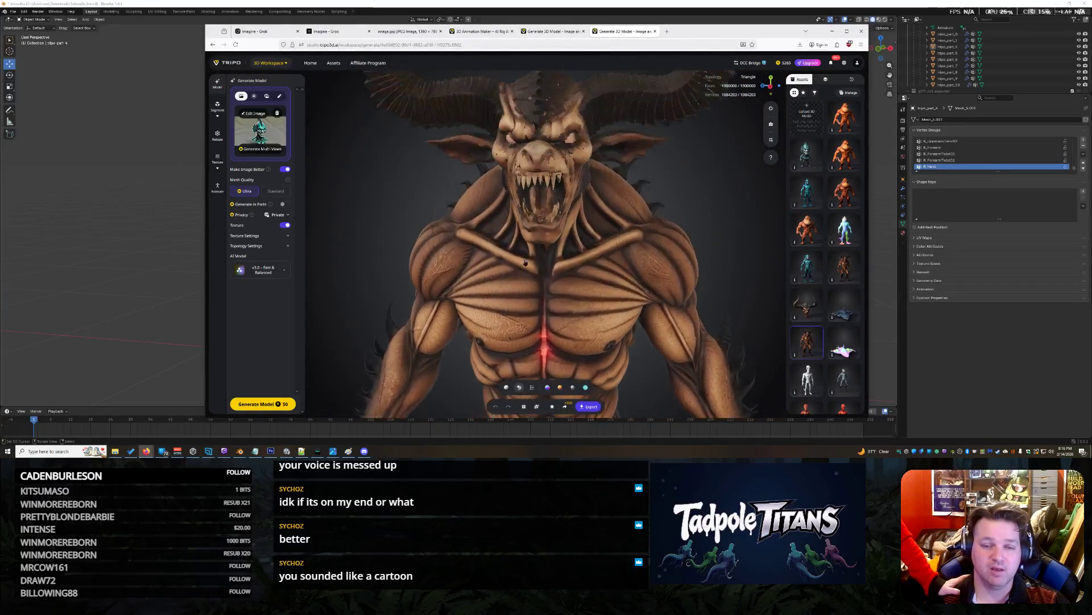
mouse_move(581, 250)
mouse_down()
mouse_move(602, 232)
mouse_move(656, 218)
mouse_move(596, 187)
mouse_move(631, 286)
mouse_move(634, 251)
mouse_move(472, 264)
mouse_move(569, 262)
mouse_up()
scroll(576, 256, down, 10)
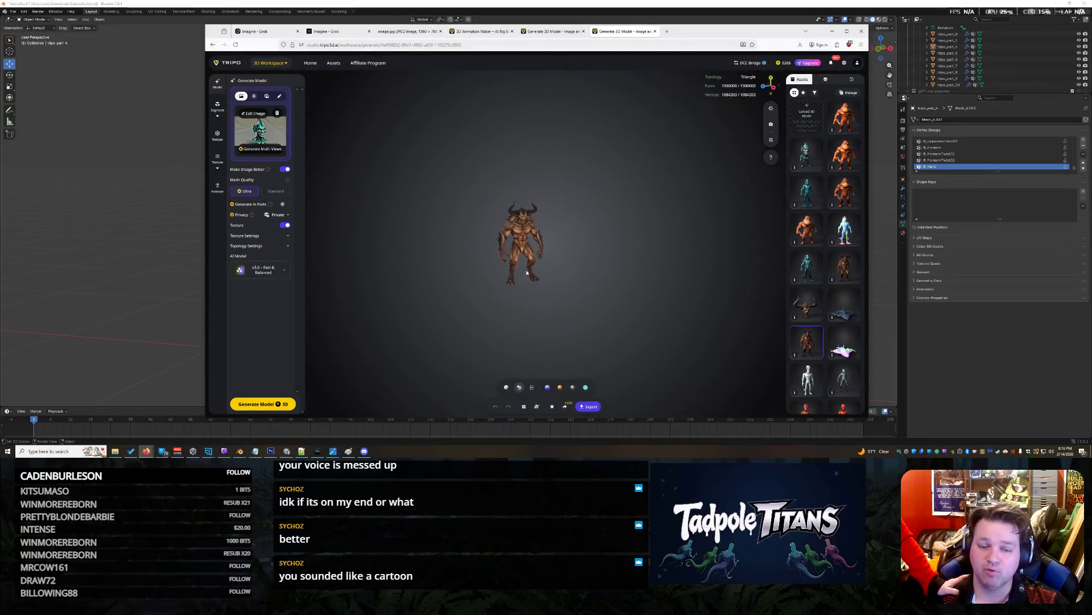
Swing round to the demon's back, return to a front view, and load the lower-poly version.
mouse_move(500, 251)
mouse_down()
mouse_move(617, 234)
mouse_move(623, 216)
mouse_move(561, 190)
mouse_move(437, 179)
mouse_up()
scroll(653, 230, up, 10)
mouse_move(527, 166)
mouse_down()
mouse_move(591, 218)
mouse_move(564, 206)
mouse_up()
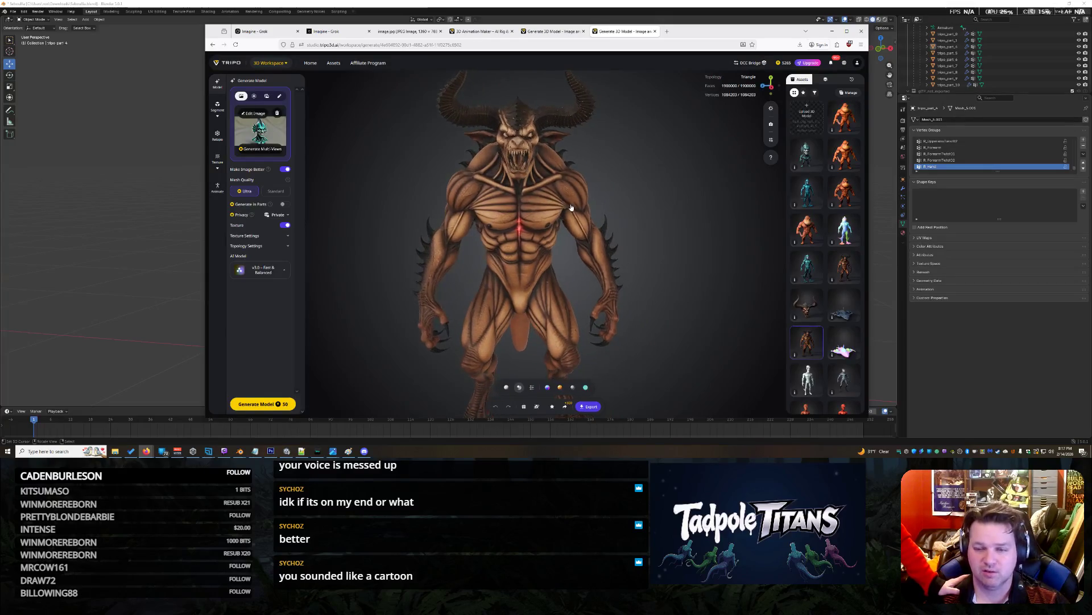
scroll(592, 245, up, 5)
drag(598, 254, 590, 248)
click(847, 270)
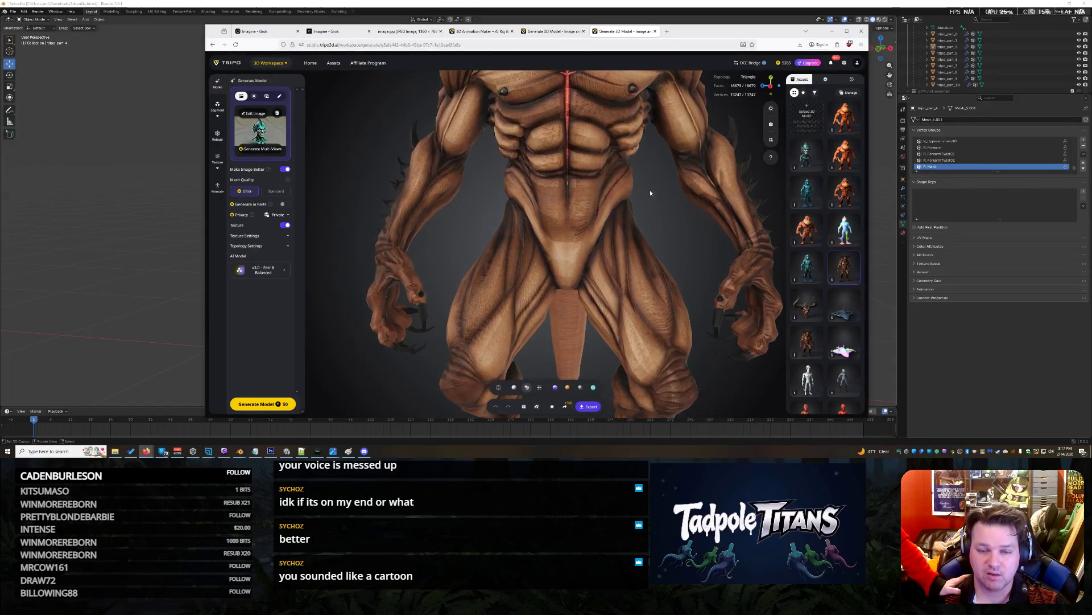
mouse_move(650, 193)
mouse_down()
mouse_move(599, 184)
mouse_move(643, 196)
mouse_move(656, 224)
mouse_move(747, 242)
mouse_move(641, 227)
mouse_move(687, 217)
mouse_move(644, 275)
mouse_move(586, 310)
mouse_move(616, 309)
mouse_move(683, 247)
mouse_move(637, 293)
mouse_move(600, 298)
mouse_move(647, 244)
mouse_move(623, 267)
mouse_move(707, 244)
mouse_up()
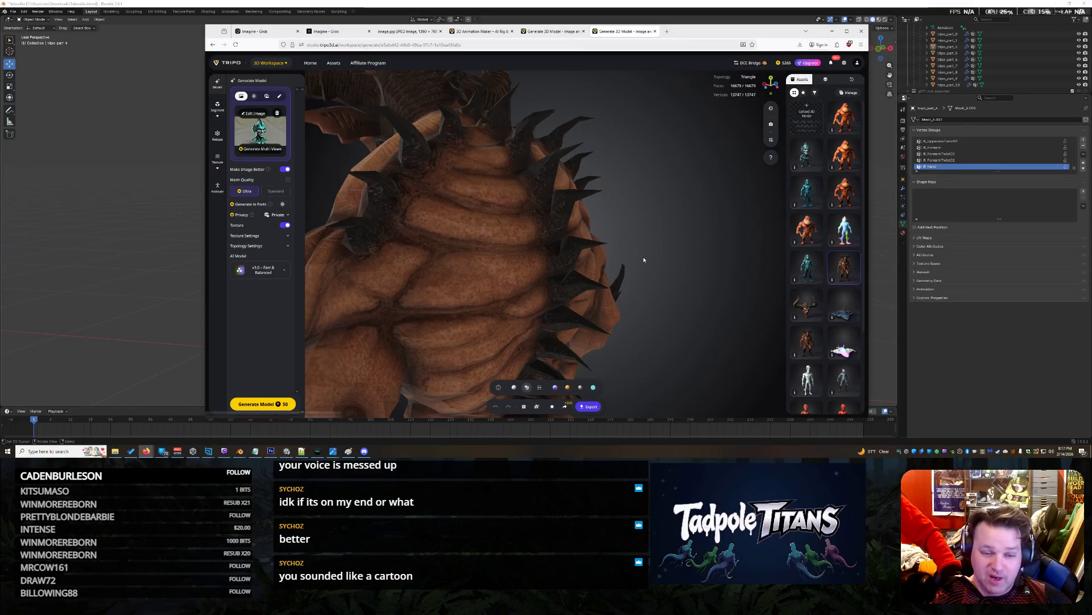
scroll(644, 260, down, 10)
drag(515, 244, 654, 233)
scroll(747, 242, up, 5)
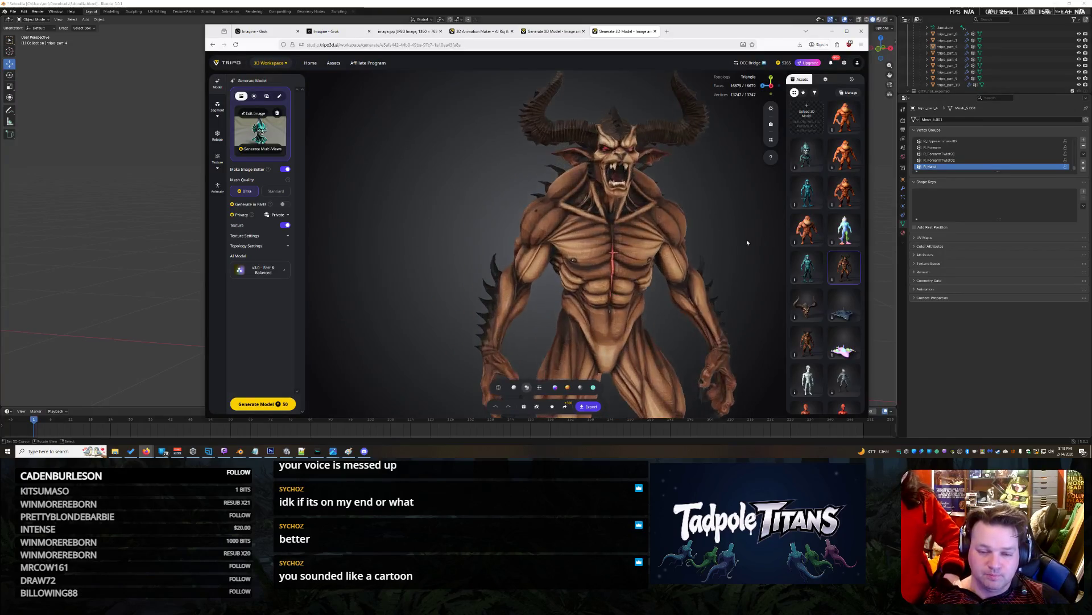
drag(727, 234, 692, 236)
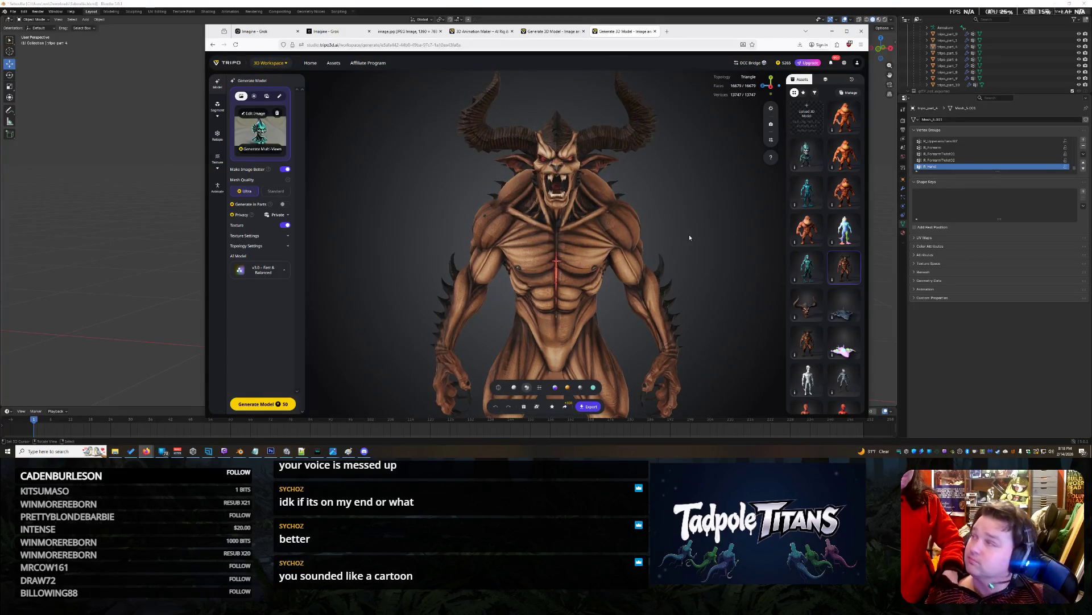
scroll(690, 237, up, 5)
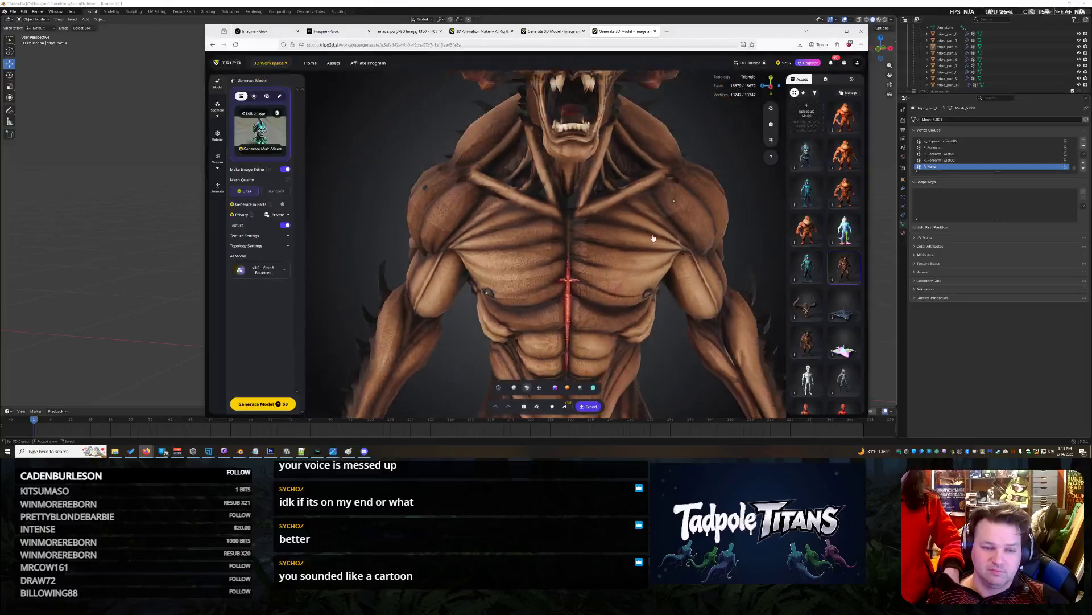
mouse_move(605, 241)
mouse_down()
mouse_move(711, 238)
mouse_move(605, 236)
mouse_up()
scroll(605, 236, down, 5)
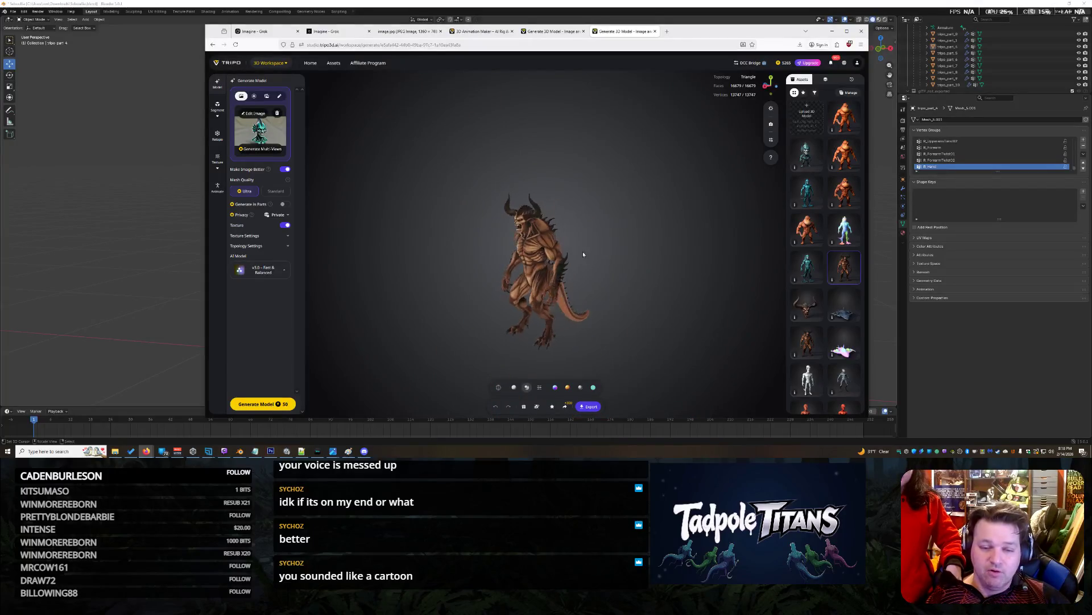
scroll(606, 271, up, 3)
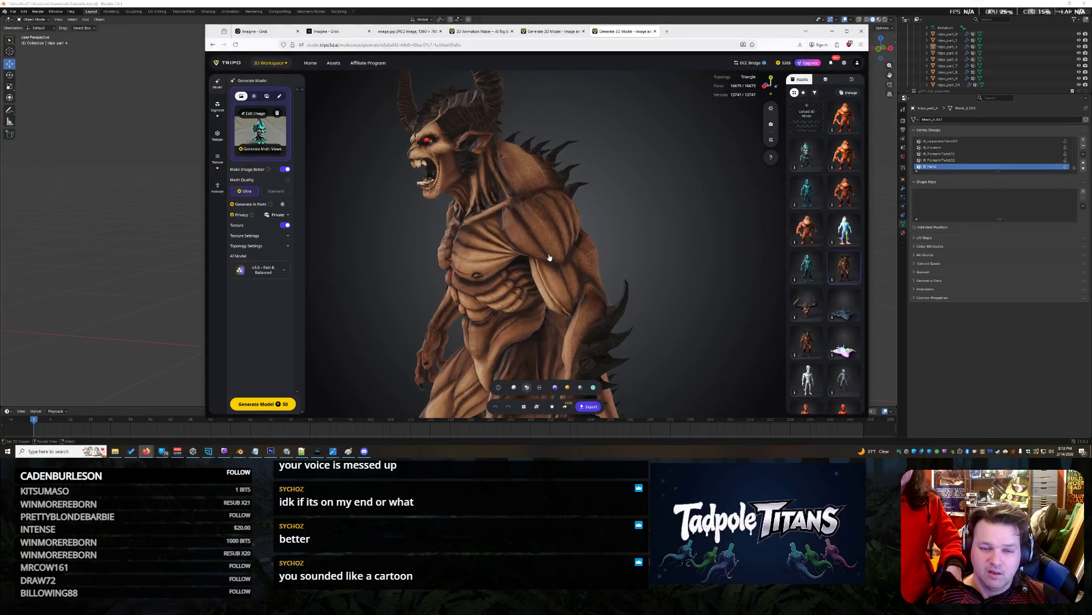
drag(549, 257, 609, 250)
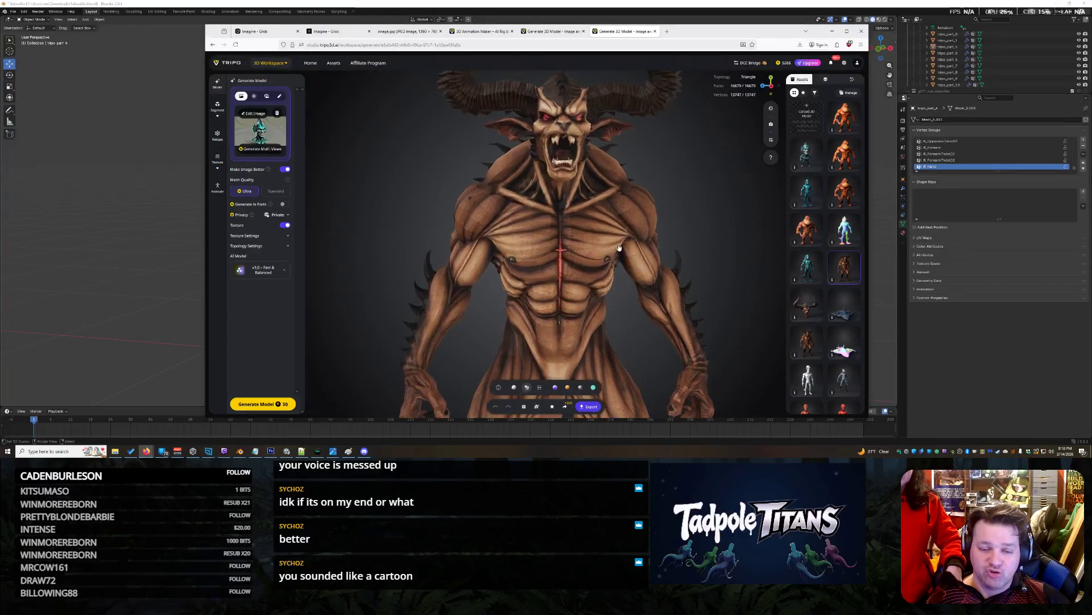
scroll(613, 249, down, 2)
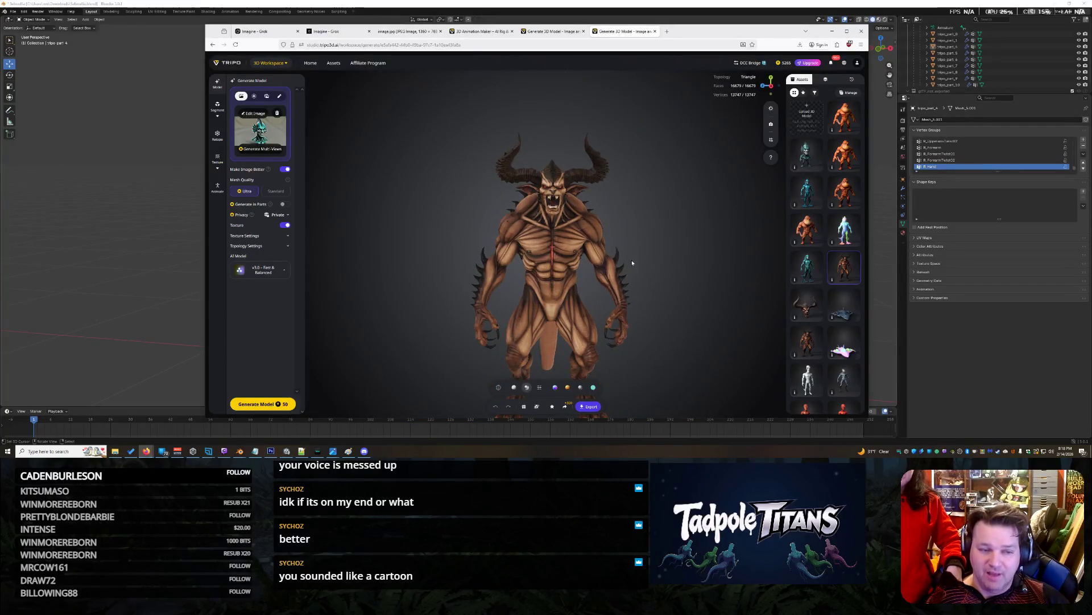
scroll(657, 282, up, 5)
mouse_move(659, 174)
mouse_down()
mouse_move(535, 203)
mouse_move(563, 224)
mouse_move(502, 229)
mouse_move(646, 202)
mouse_up()
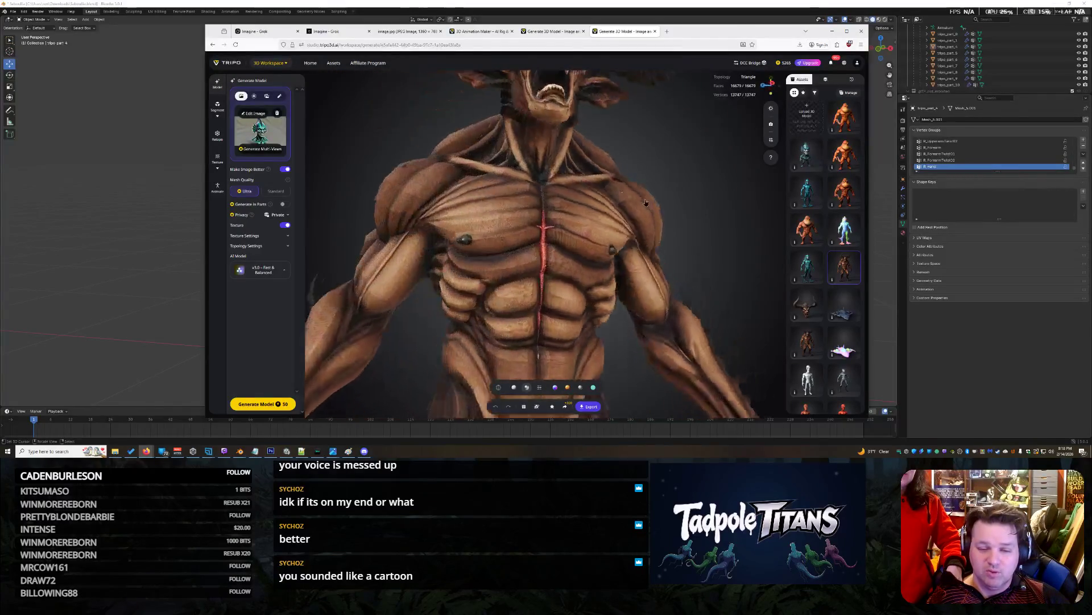
scroll(646, 202, down, 5)
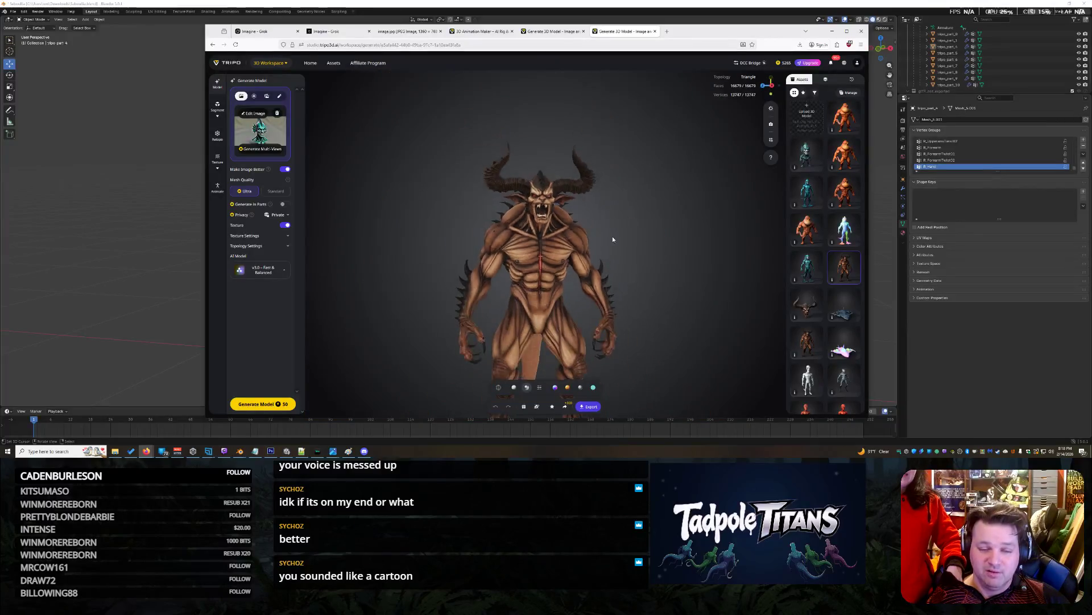
drag(611, 229, 611, 202)
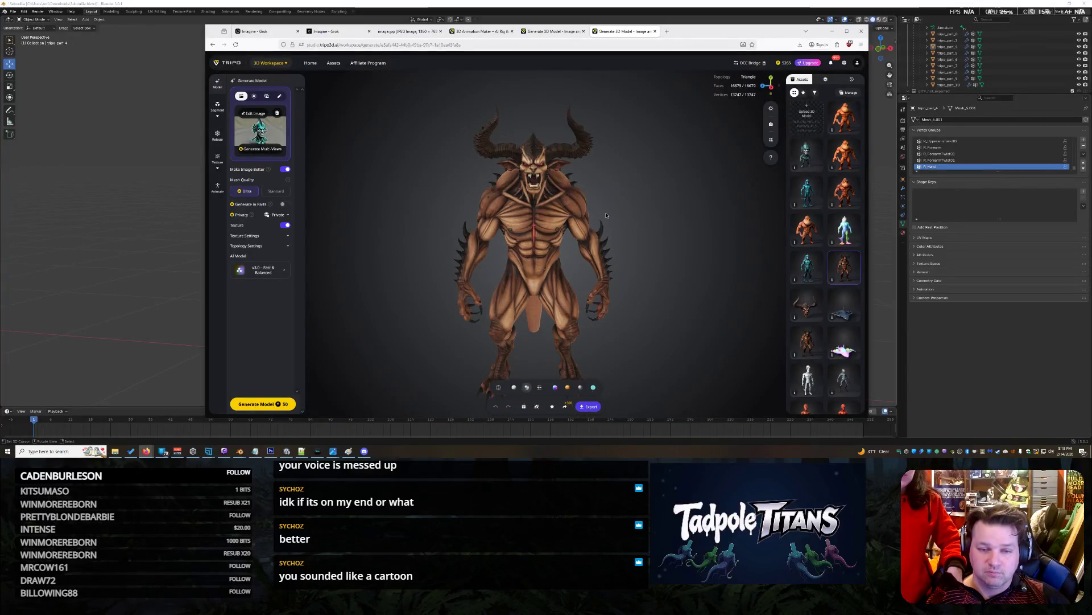
scroll(607, 210, up, 3)
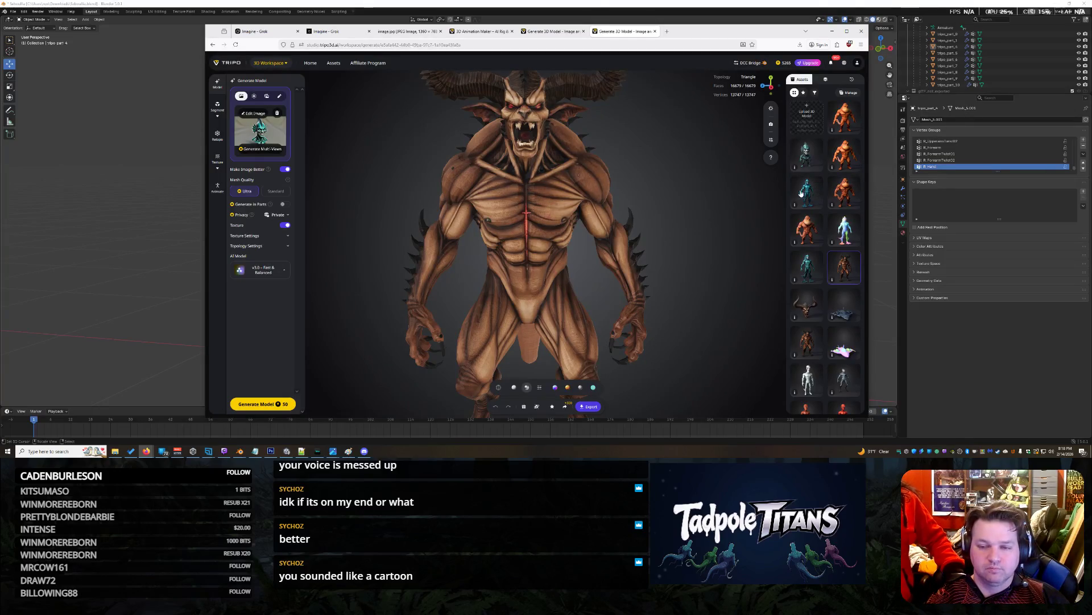
key(alt+Tab)
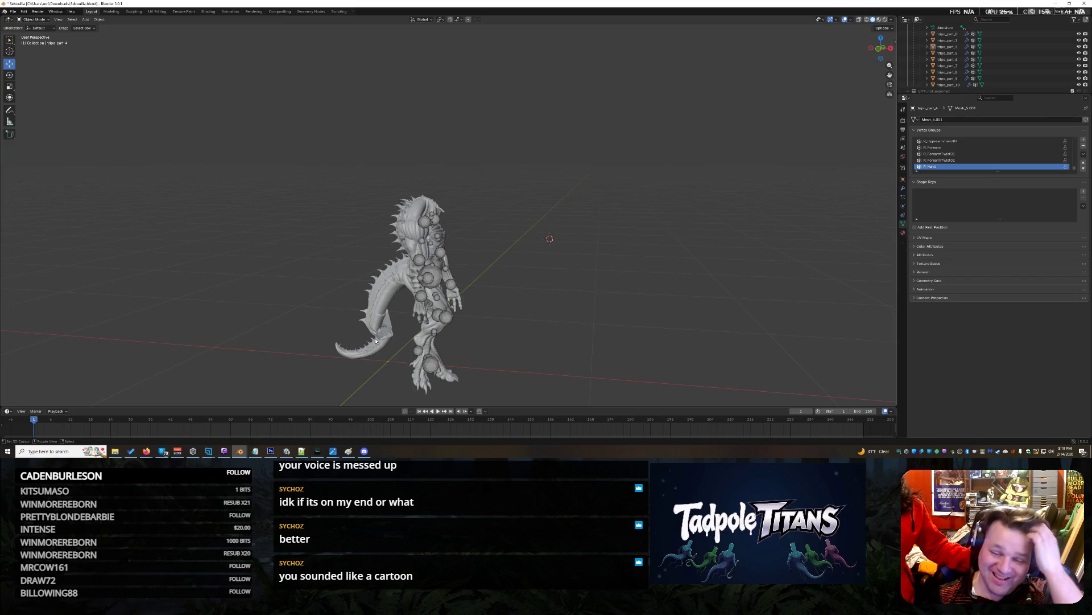
Orbit the rigged creature to a straight-on front view and open Blender's File menu.
drag(631, 302, 589, 280)
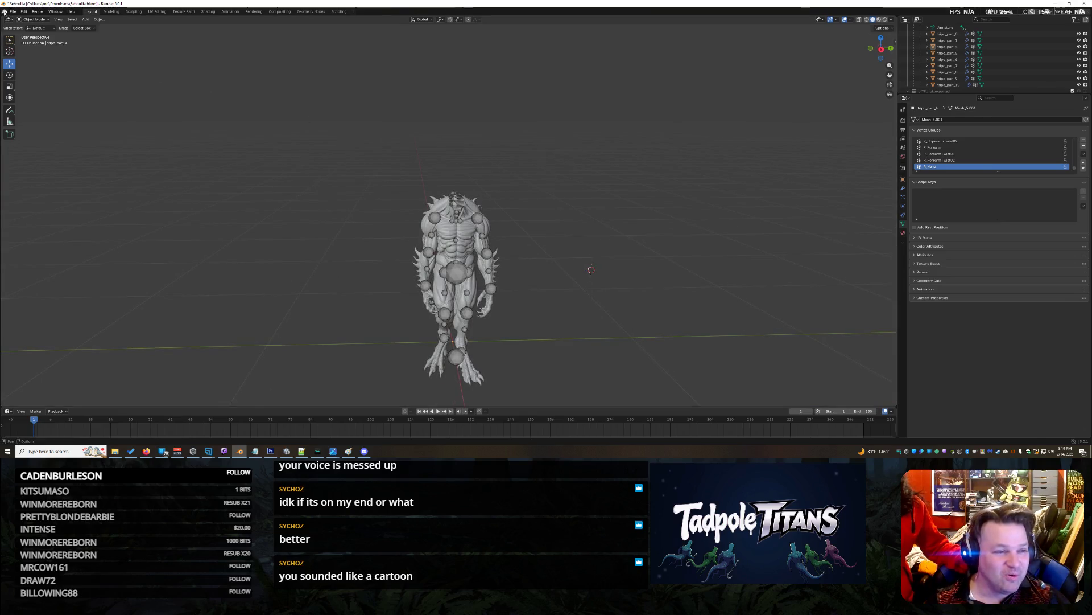
click(13, 11)
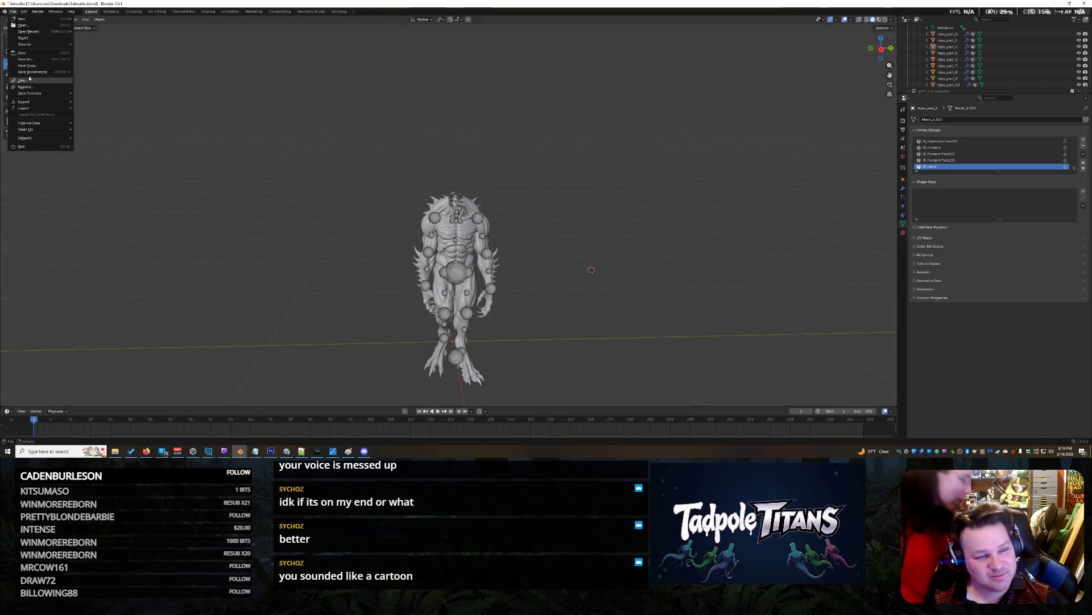
Open a recent file in Blender without saving changes, then return to the Tripo browser.
mouse_move(66, 31)
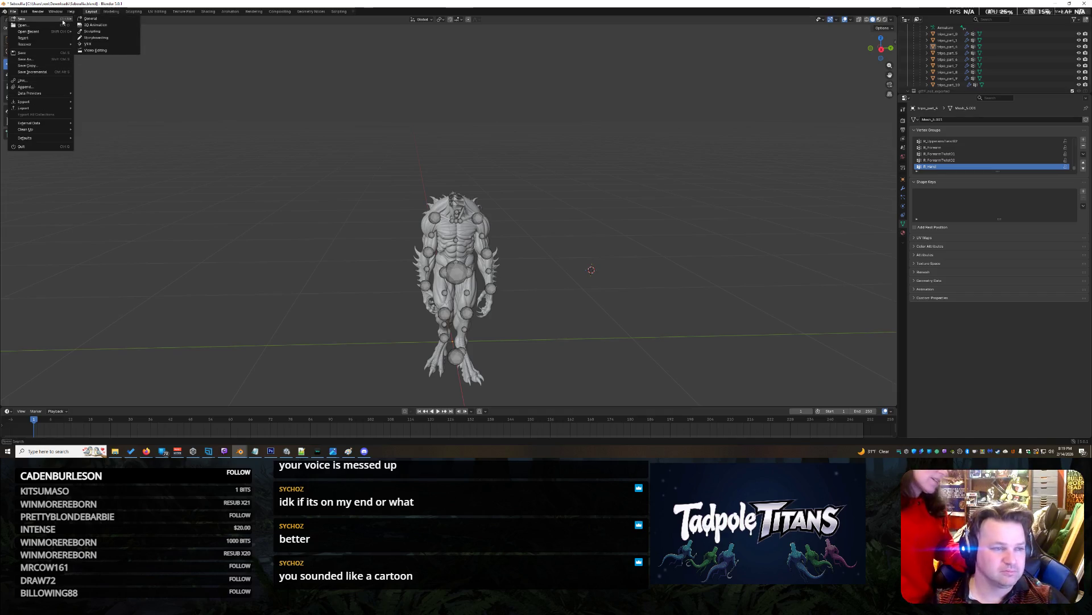
click(105, 20)
click(546, 235)
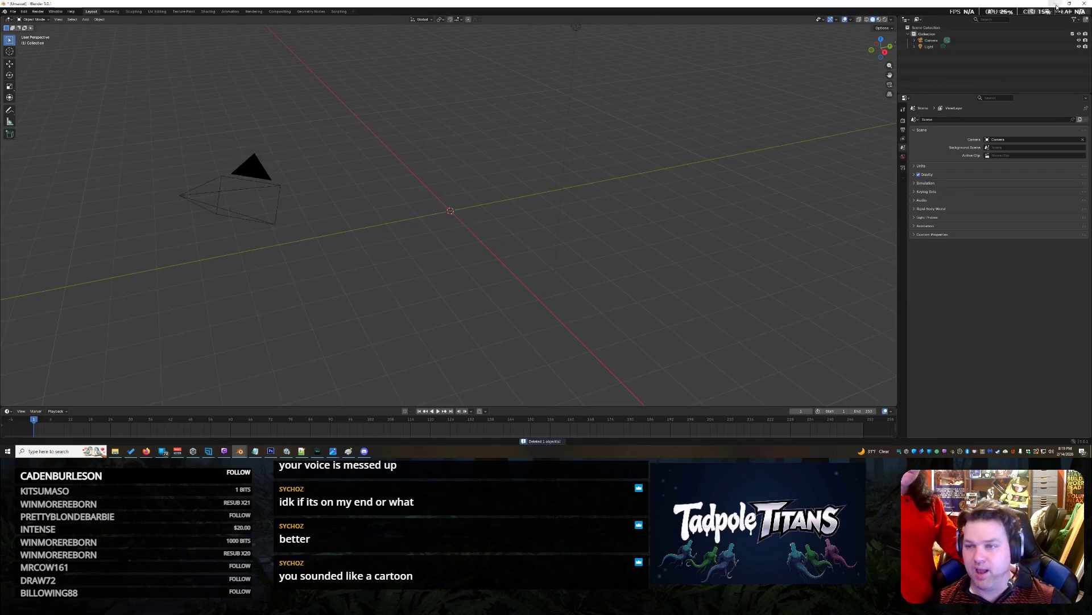
key(alt+Tab)
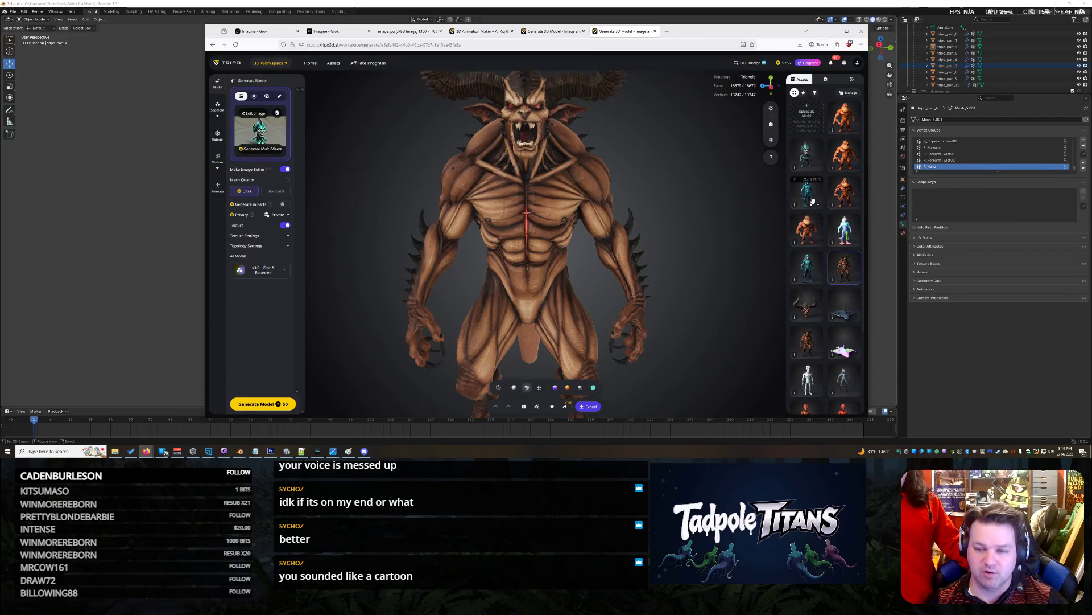
Load another creature from the Tripo asset list and view it whole and from the side.
click(807, 341)
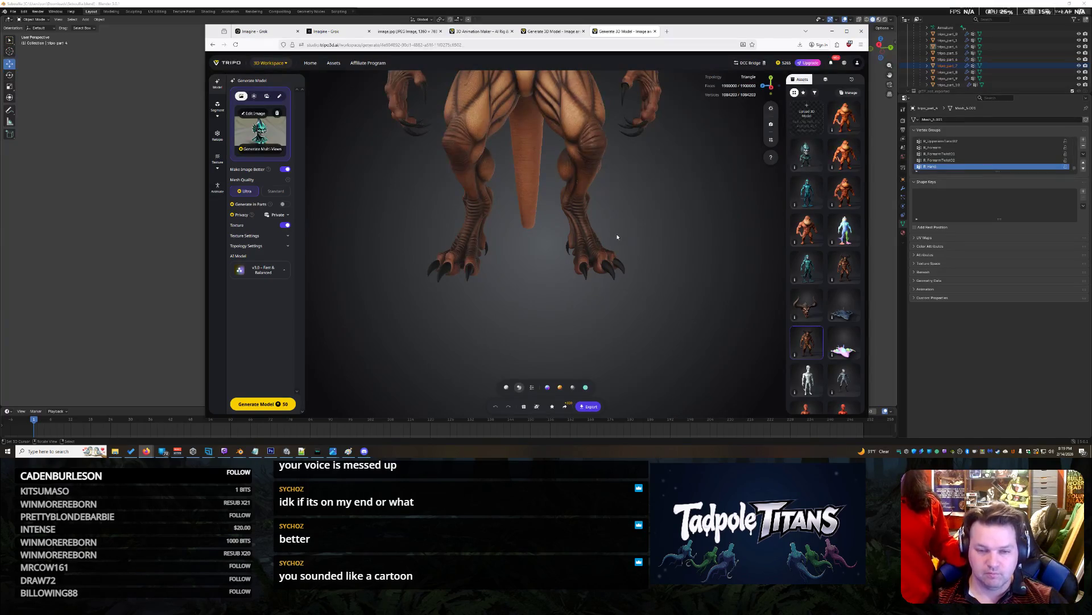
mouse_move(586, 176)
mouse_down()
mouse_move(664, 274)
mouse_move(512, 262)
mouse_move(572, 263)
mouse_up()
scroll(556, 260, up, 3)
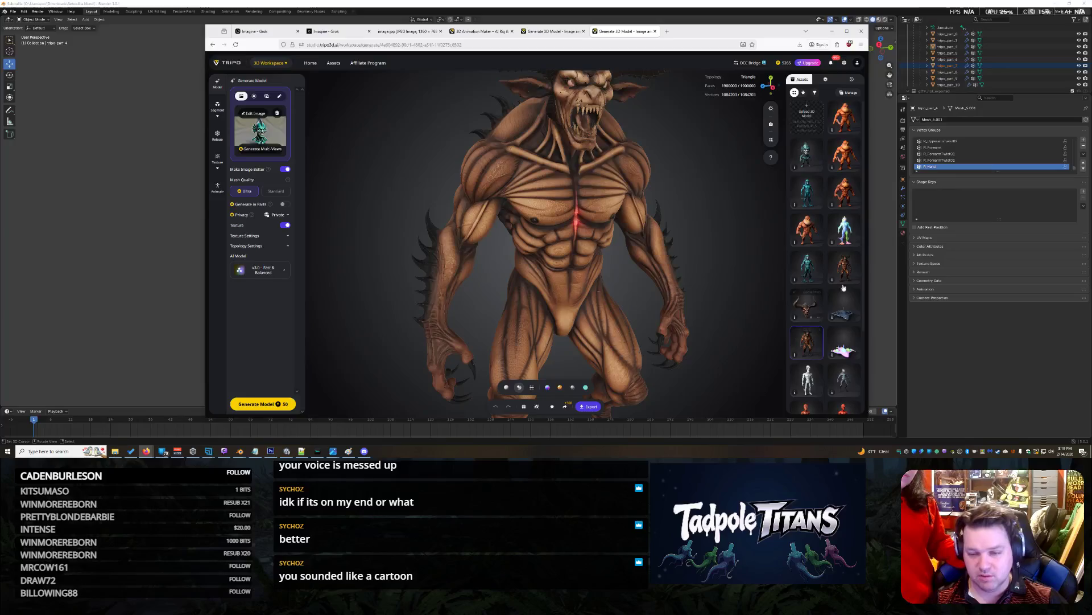
Load the brown horned demon, zoom in on its chest, then pull back to the full body.
click(843, 266)
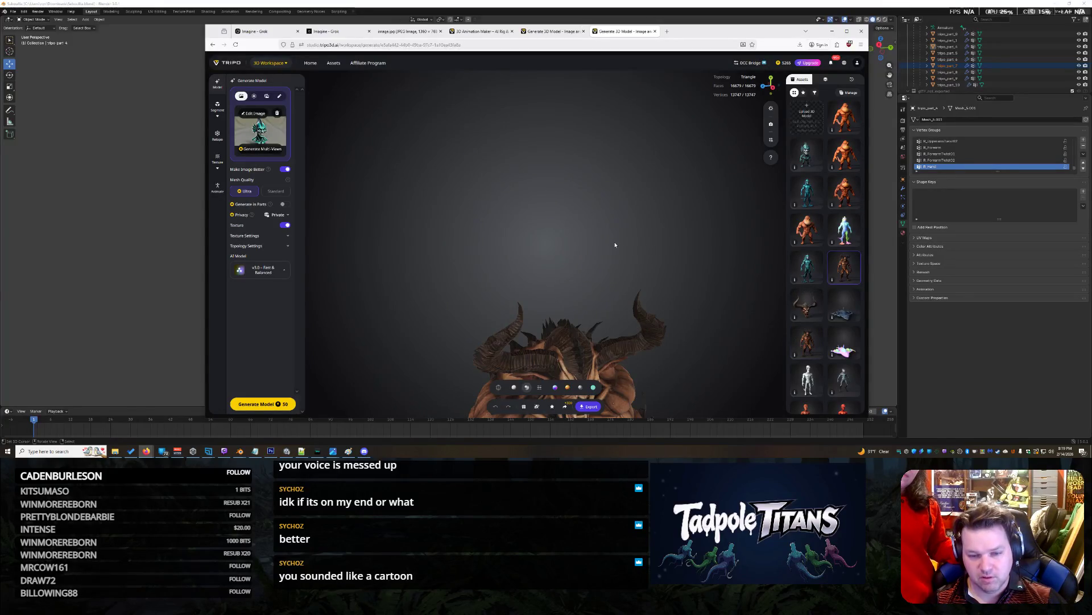
scroll(545, 247, up, 5)
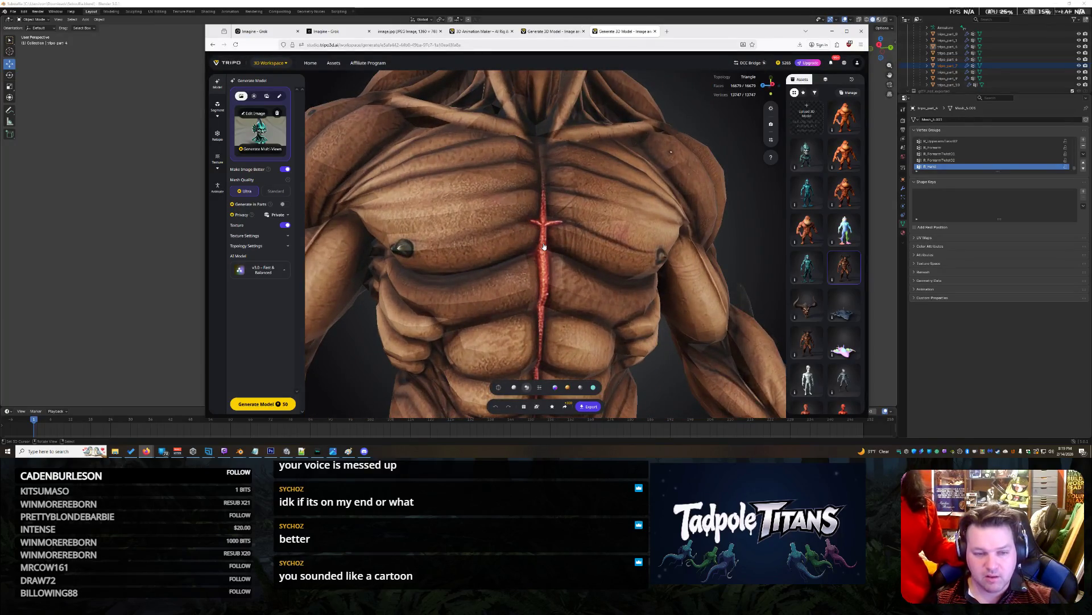
drag(439, 160, 486, 195)
scroll(486, 195, down, 5)
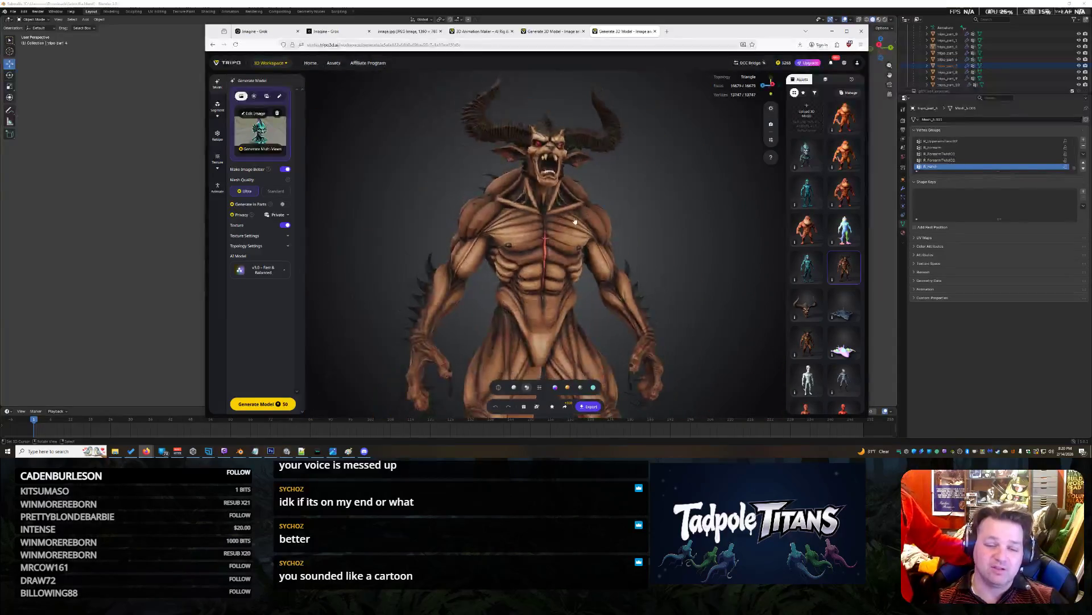
mouse_move(606, 232)
mouse_down()
mouse_move(608, 217)
mouse_move(604, 241)
mouse_move(680, 233)
mouse_move(625, 249)
mouse_move(529, 242)
mouse_move(612, 235)
mouse_move(618, 248)
mouse_move(592, 240)
mouse_up()
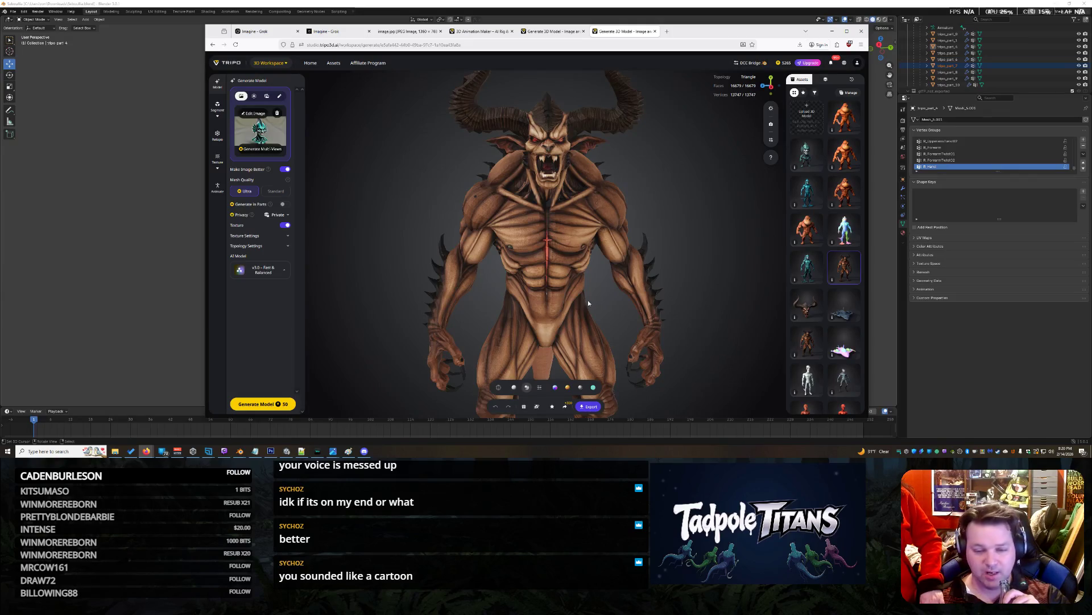
mouse_move(793, 357)
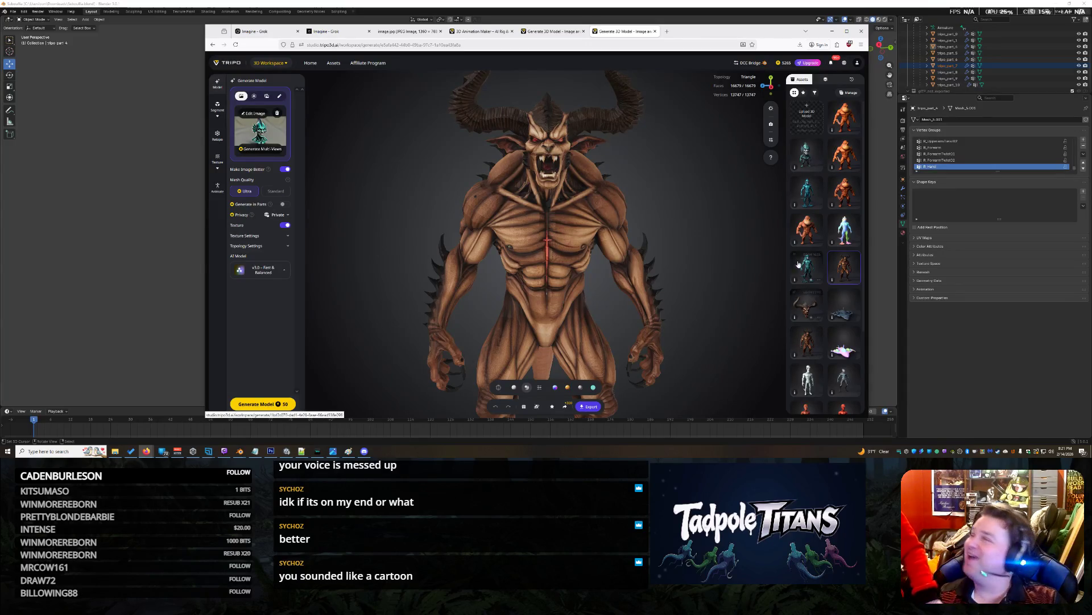
Check the current model's side, then load a different demon from the assets.
scroll(663, 212, up, 5)
scroll(719, 224, down, 5)
mouse_move(723, 218)
mouse_down()
mouse_move(621, 224)
mouse_move(714, 226)
mouse_move(666, 222)
mouse_move(746, 246)
mouse_up()
click(805, 340)
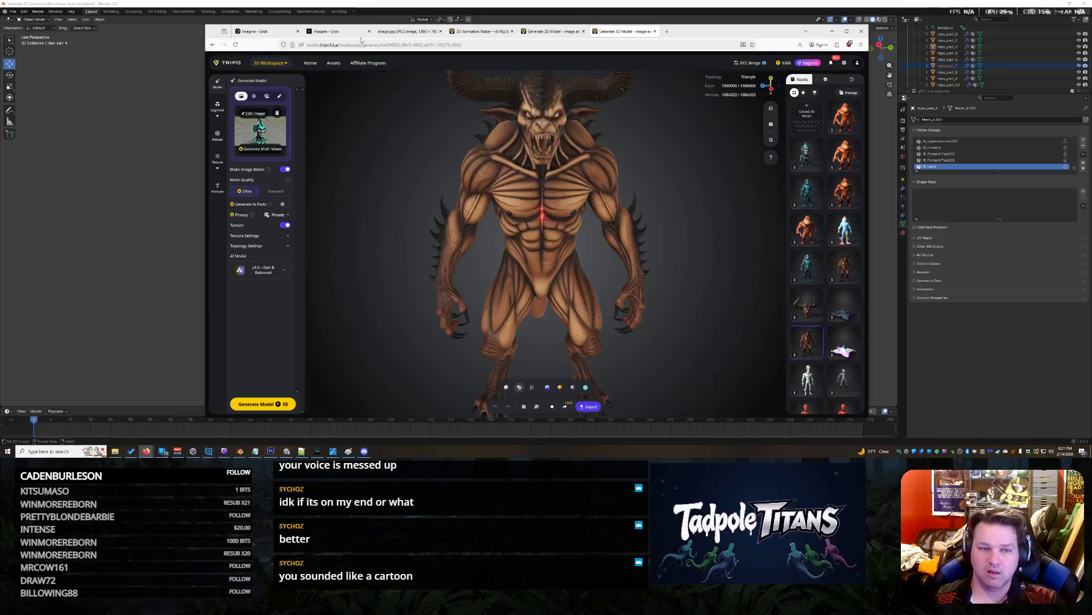
Glance at the rigged model in Blender, then return to the browser's Grok Imagine demon tab.
key(alt+Tab)
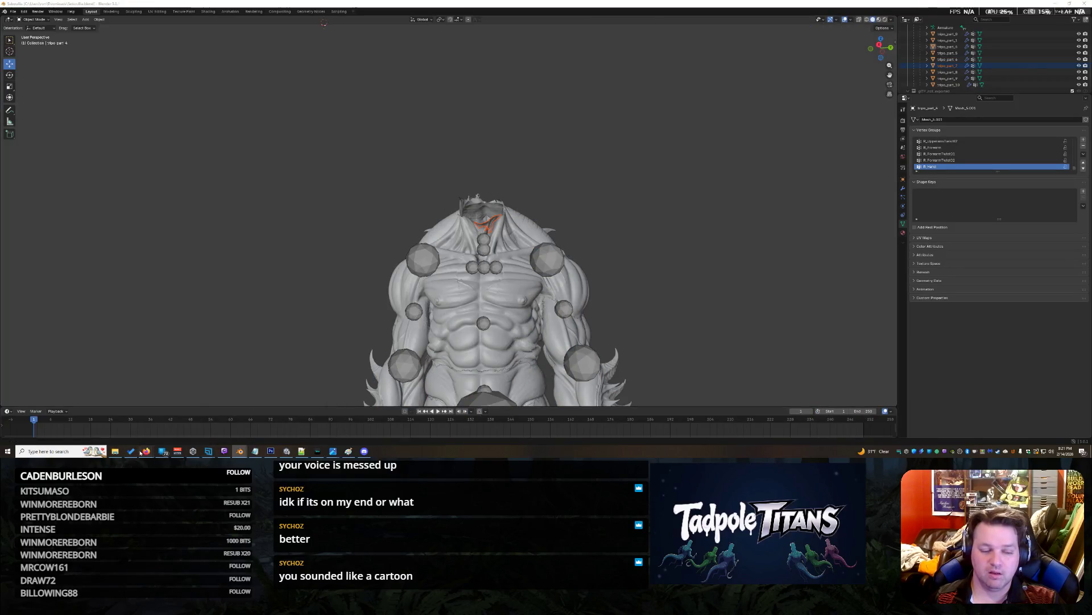
mouse_move(146, 450)
click(324, 426)
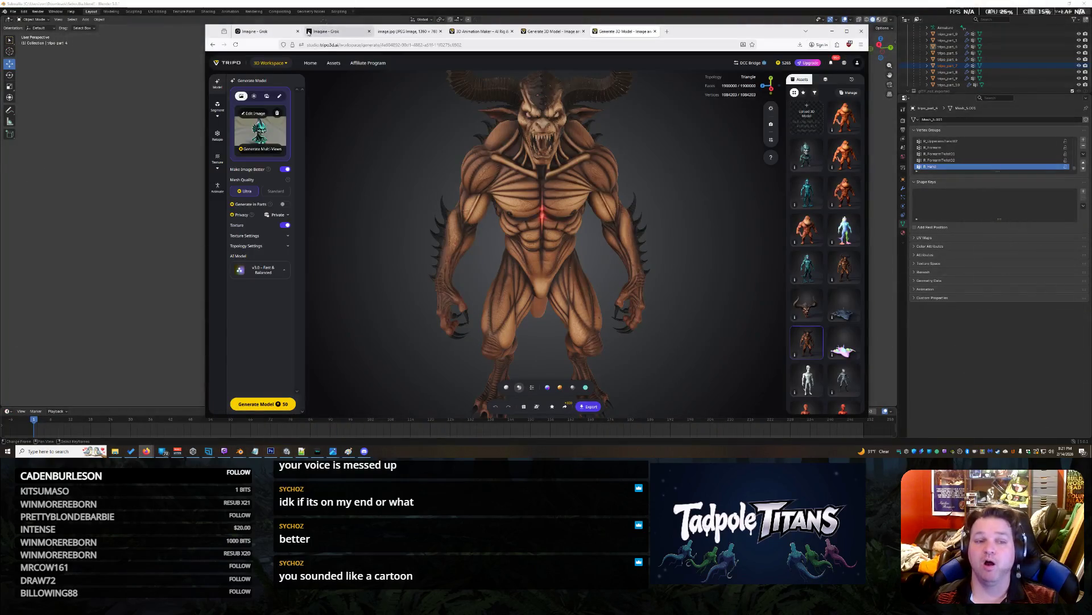
click(337, 32)
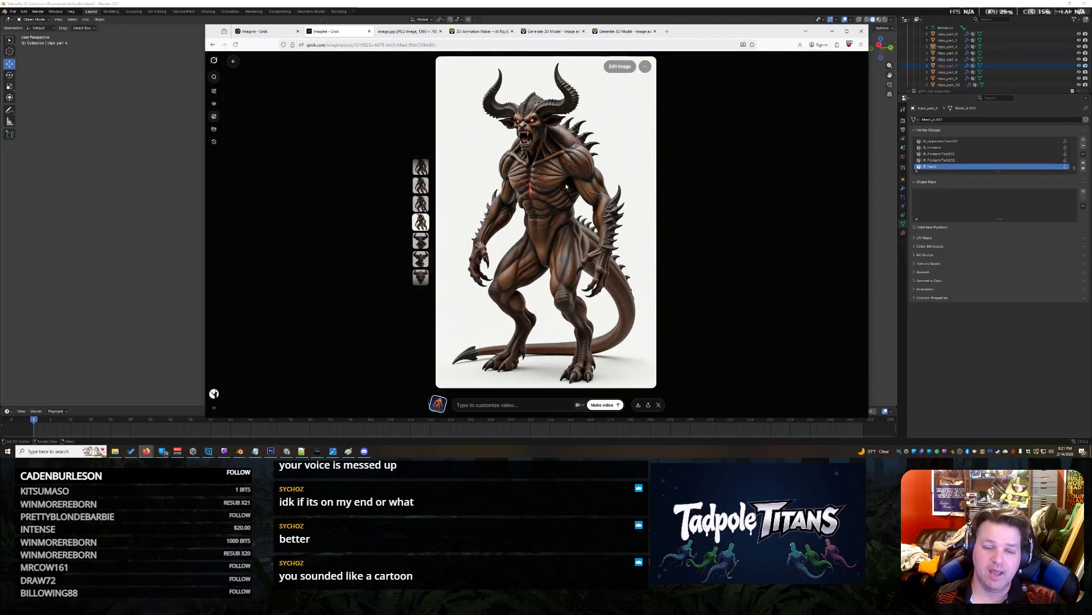
Browse through several demon image variants in the Grok Imagine post.
click(421, 219)
click(420, 240)
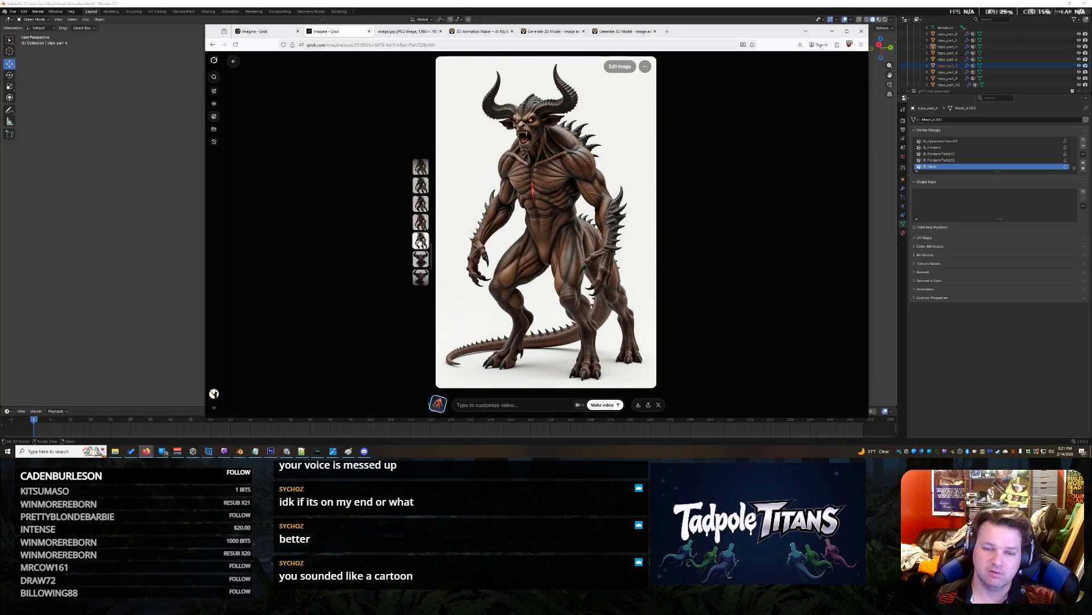
scroll(420, 250, down, 2)
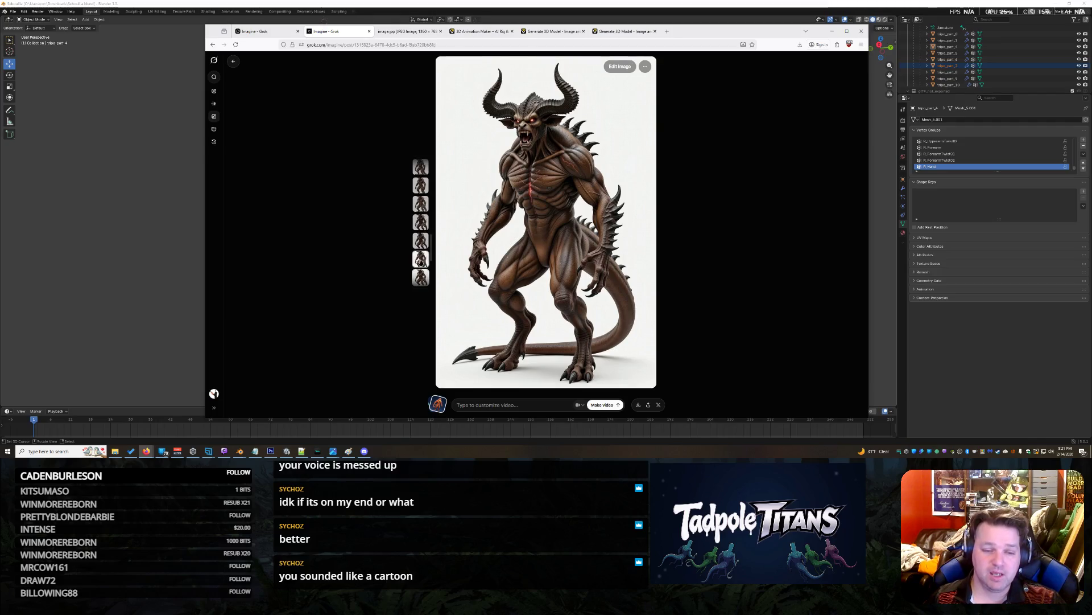
click(421, 250)
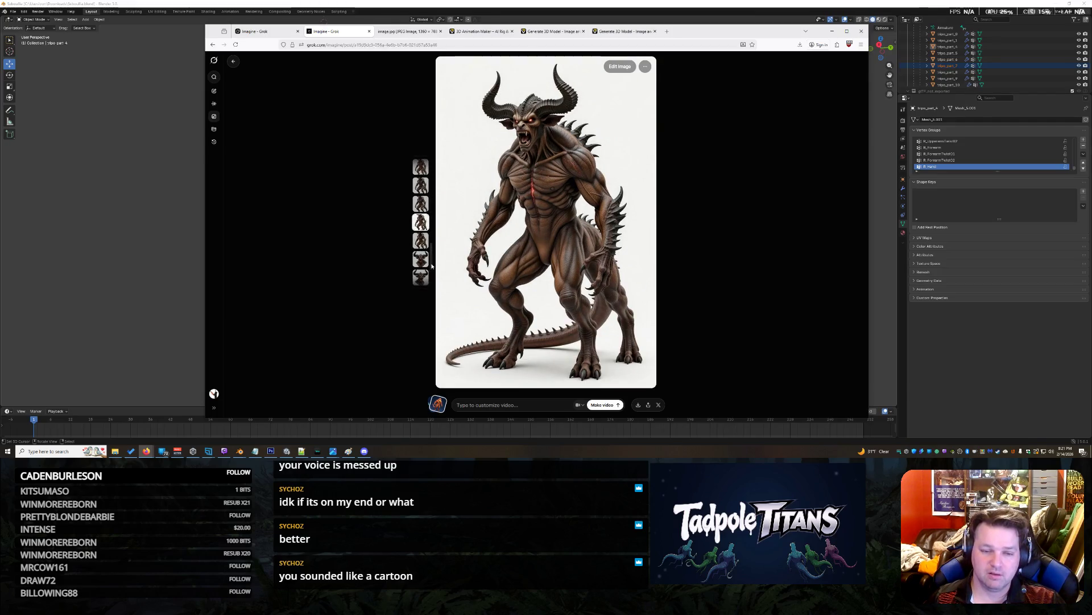
scroll(421, 239, down, 2)
scroll(425, 205, down, 2)
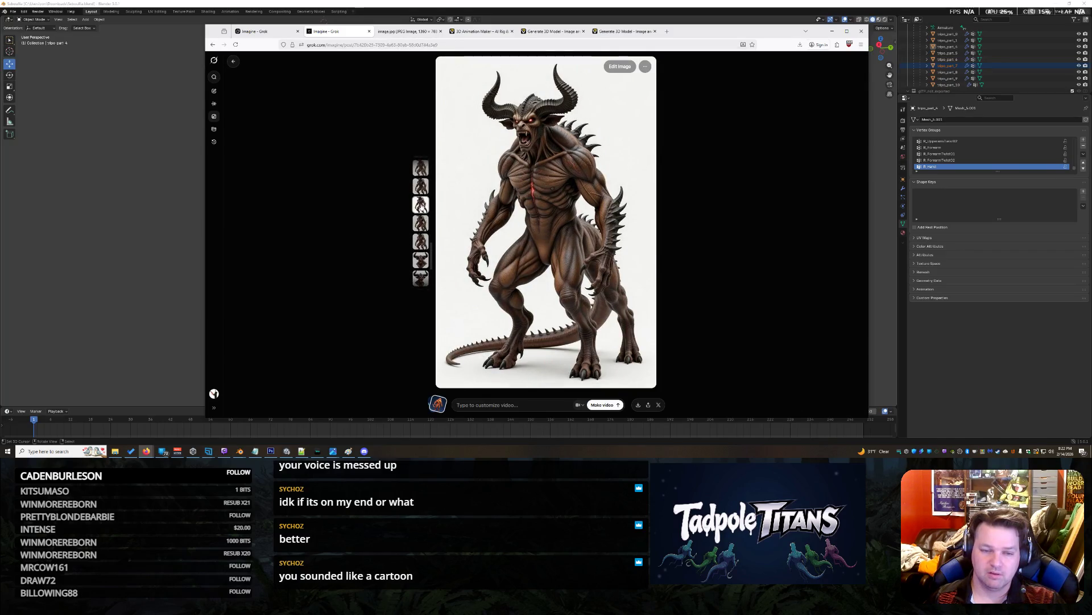
scroll(423, 208, down, 1)
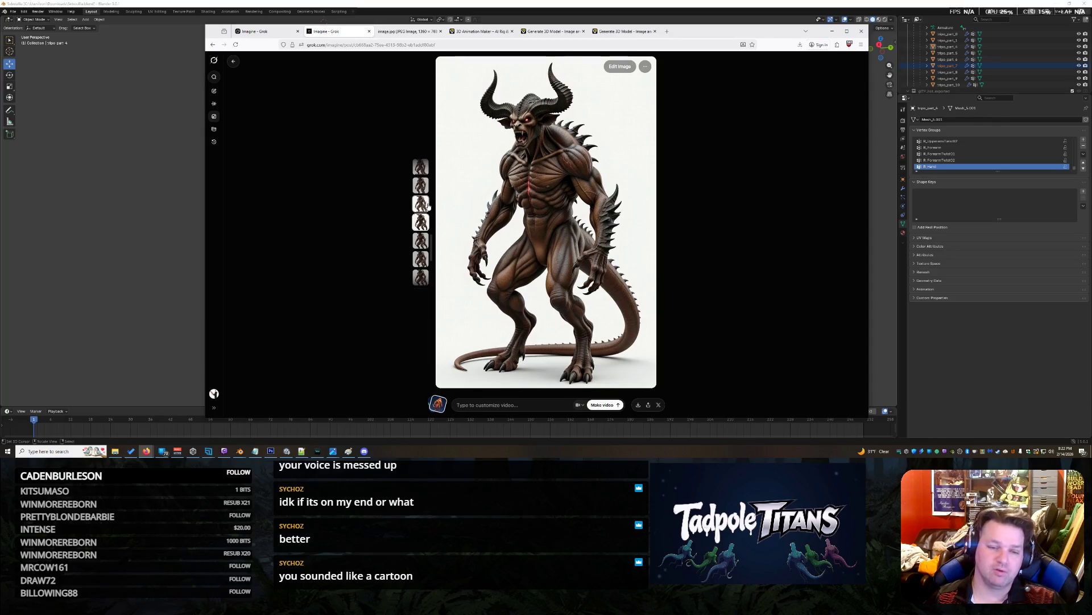
scroll(424, 206, down, 1)
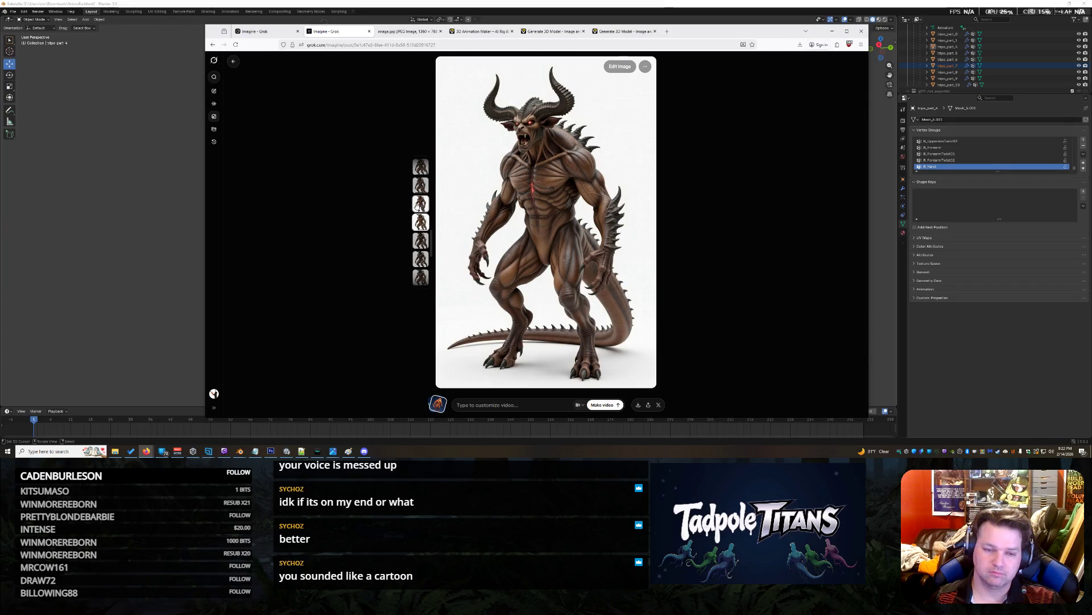
scroll(420, 198, down, 1)
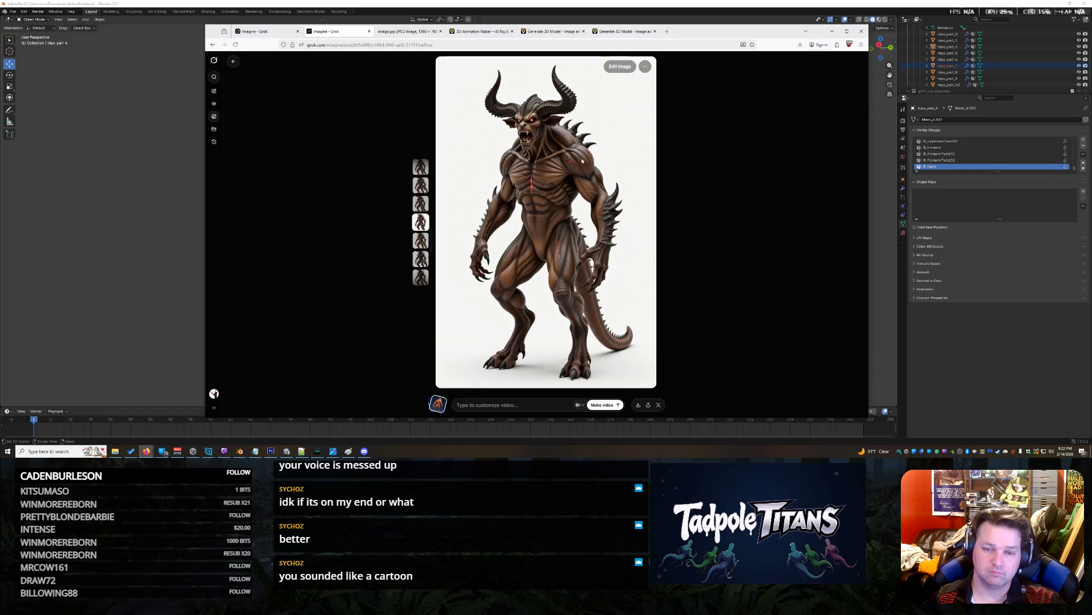
Copy the demon image to the clipboard and return to the main Imagine page.
right_click(562, 178)
click(576, 201)
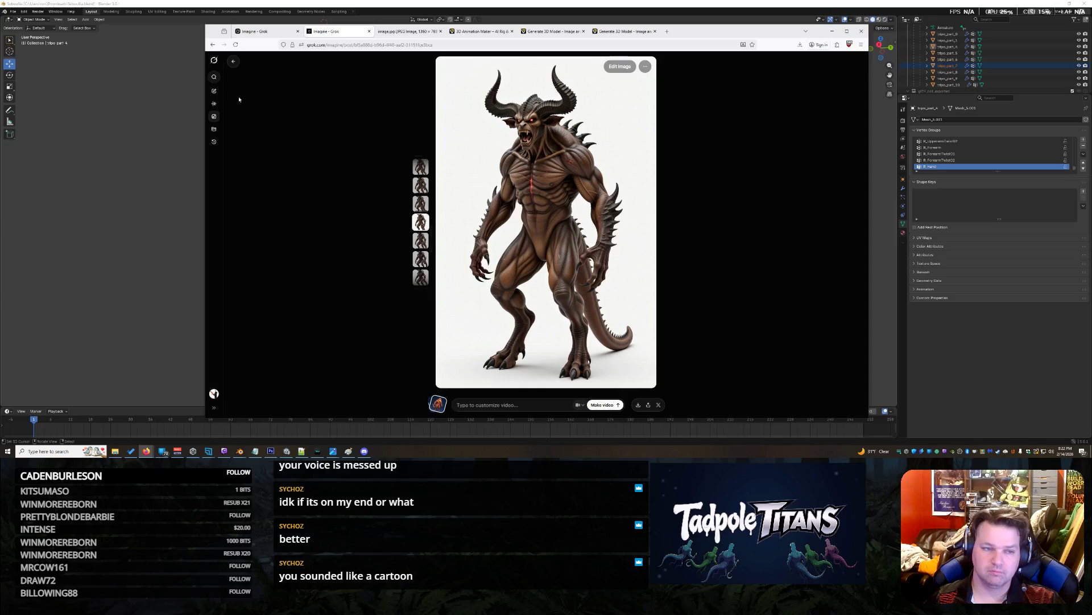
click(214, 117)
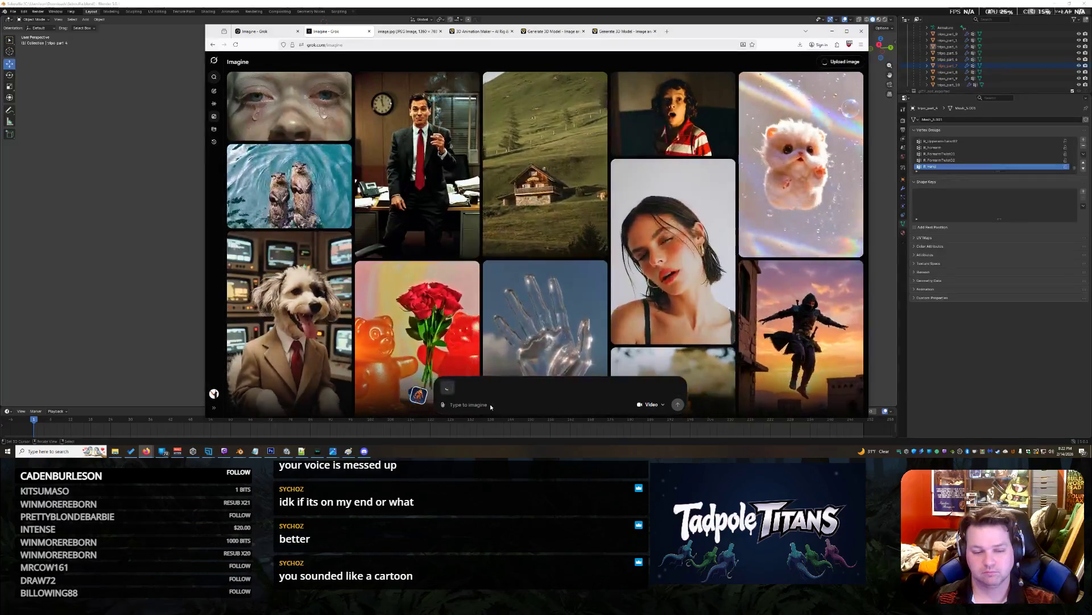
Reopen the demon post and submit the video prompt 'Render this body without the head'.
click(418, 395)
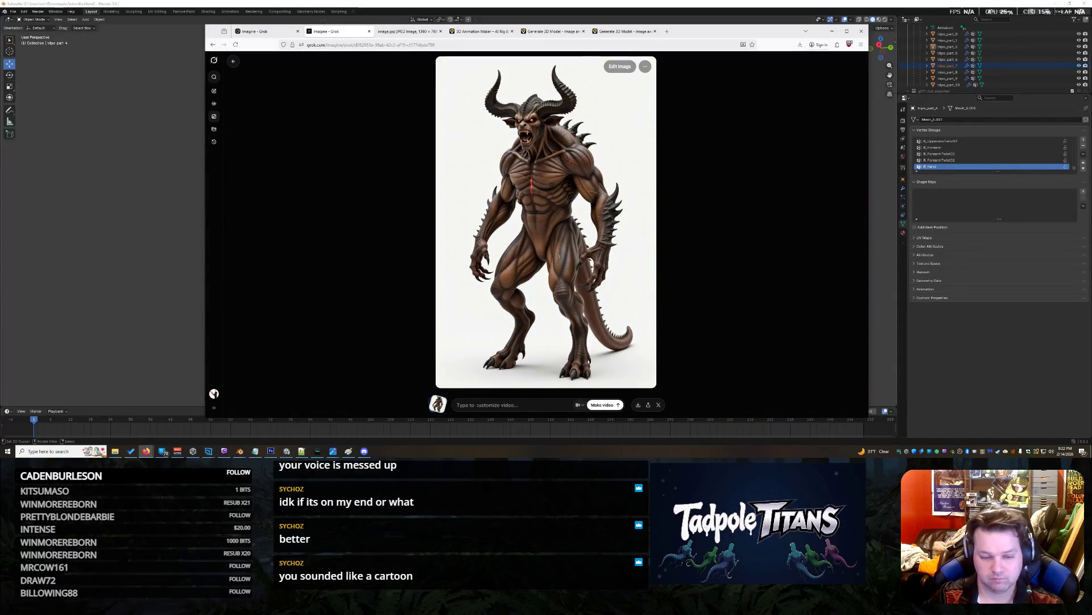
text(Rende)
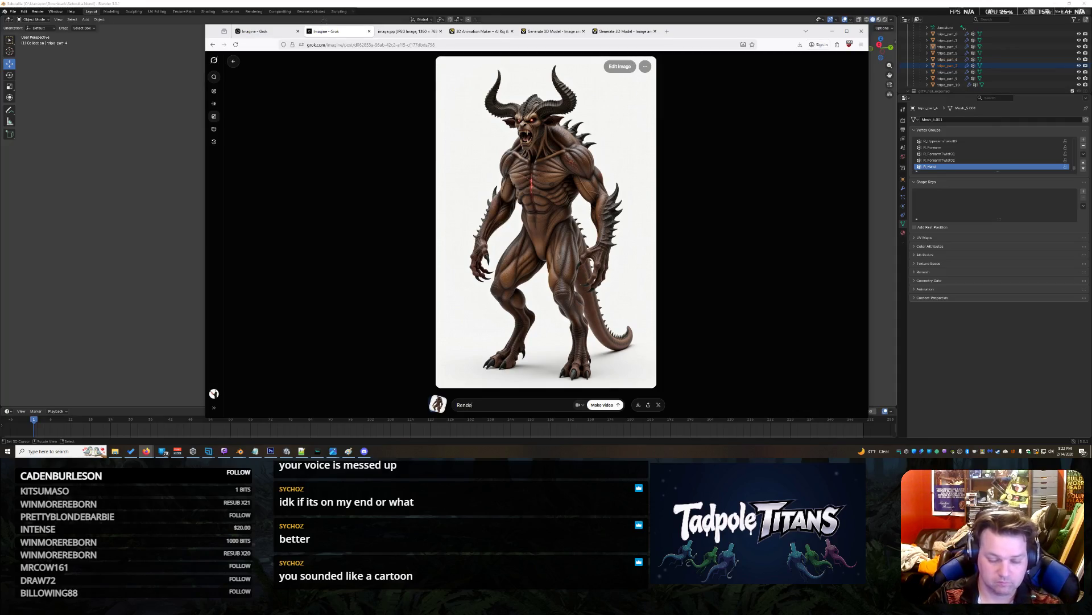
text(r this body without the head)
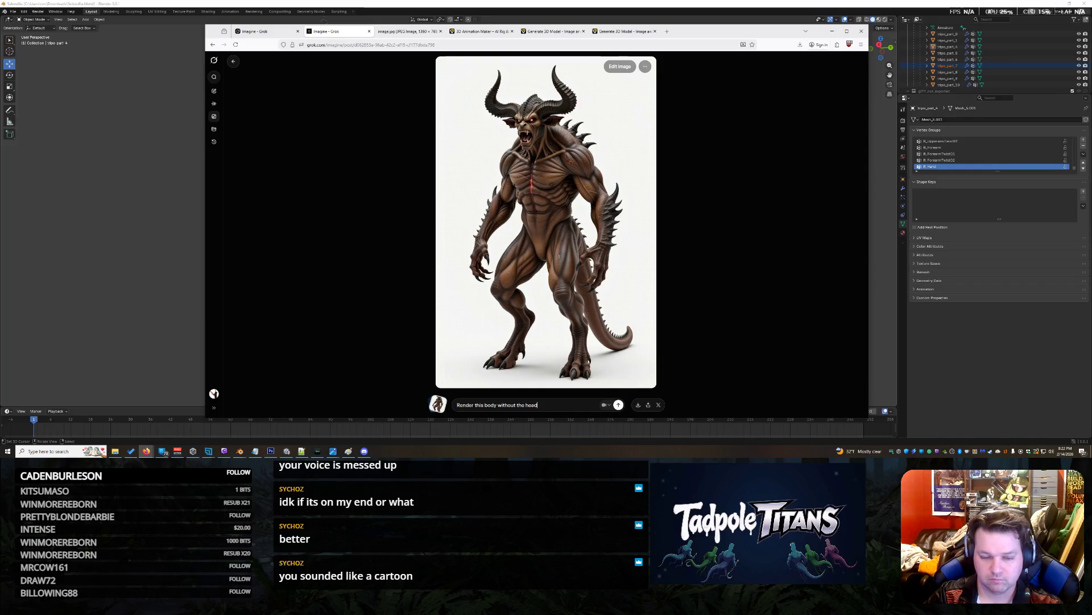
key(Return)
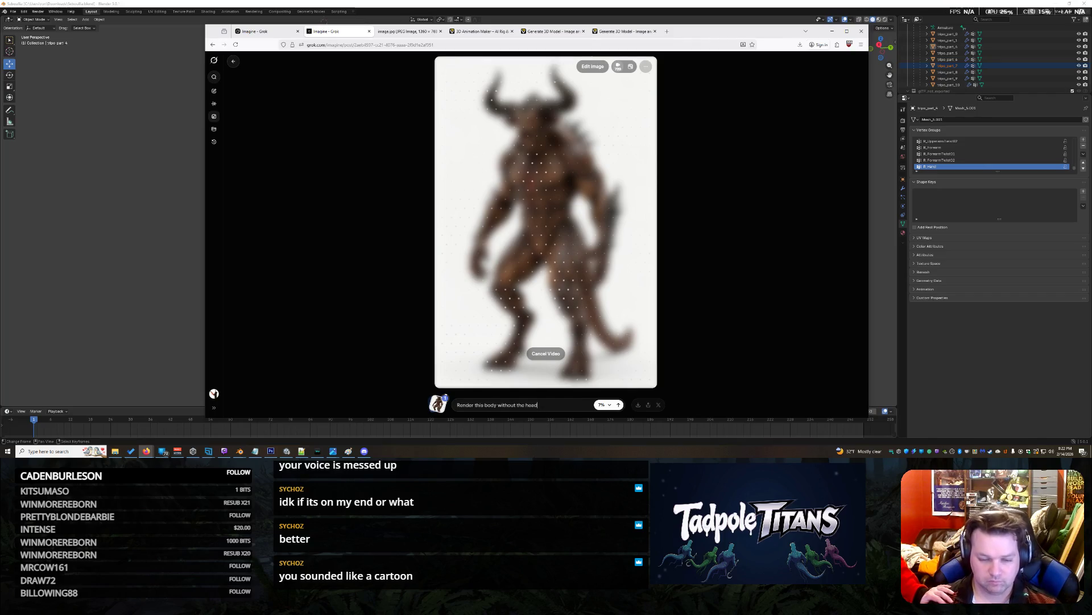
Cancel the video and enter the image edit request 'Render this body without the head'.
click(546, 353)
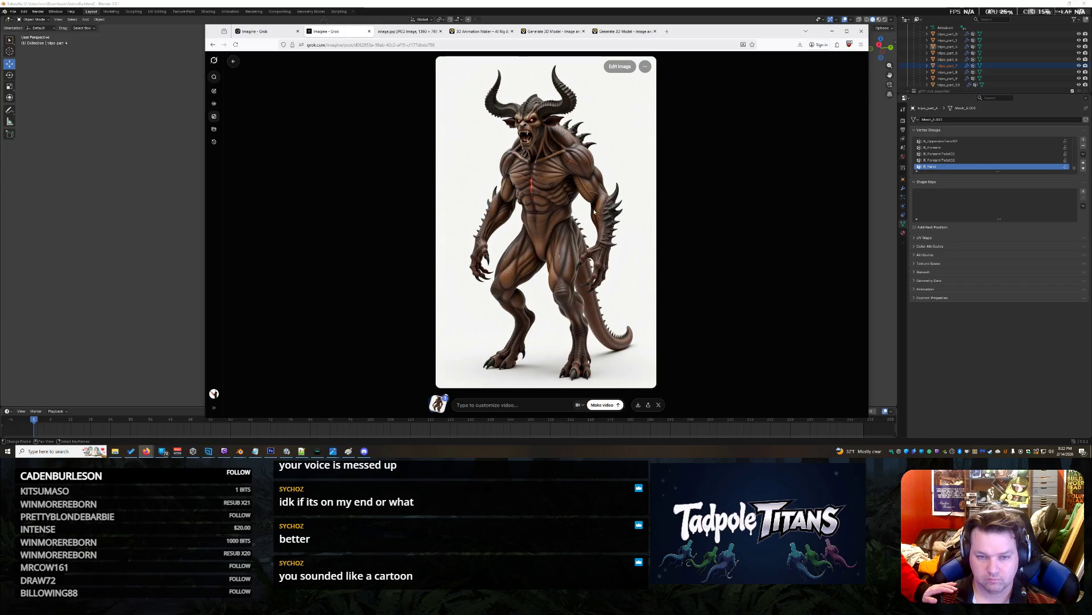
click(620, 66)
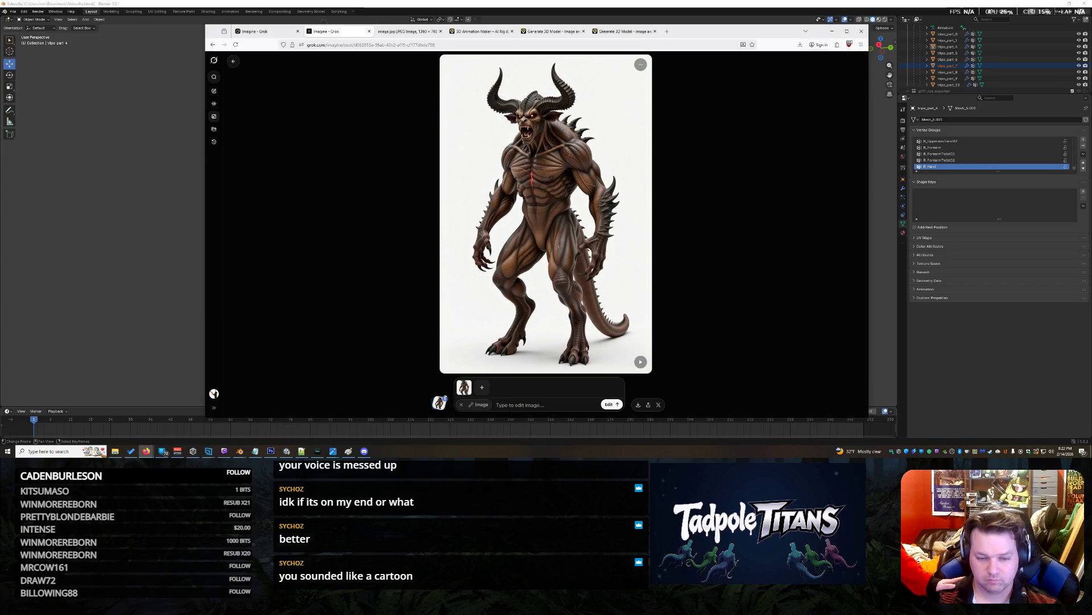
text(Render this body without the head)
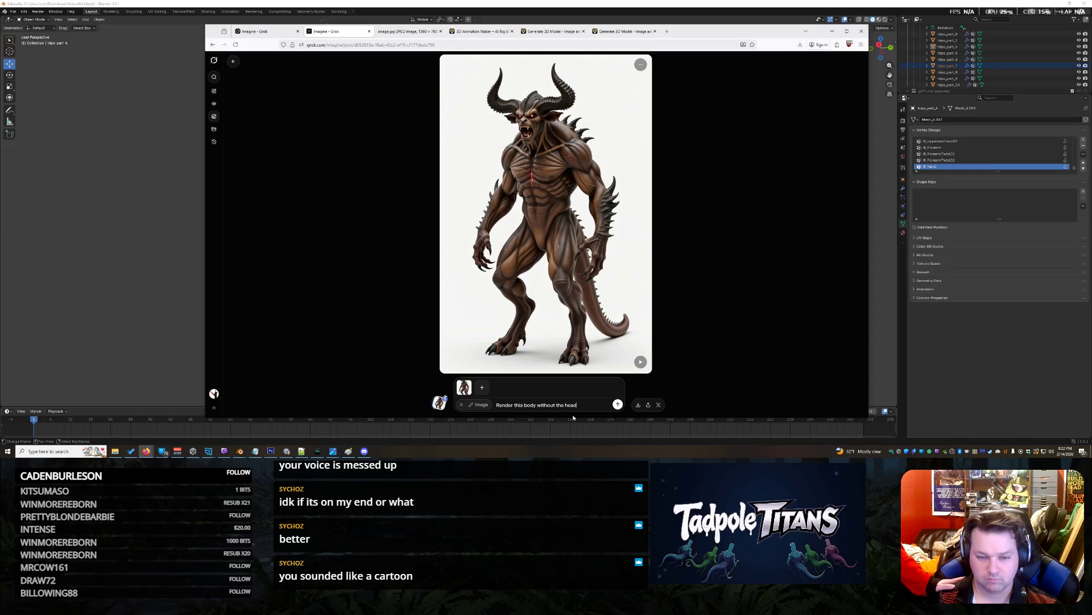
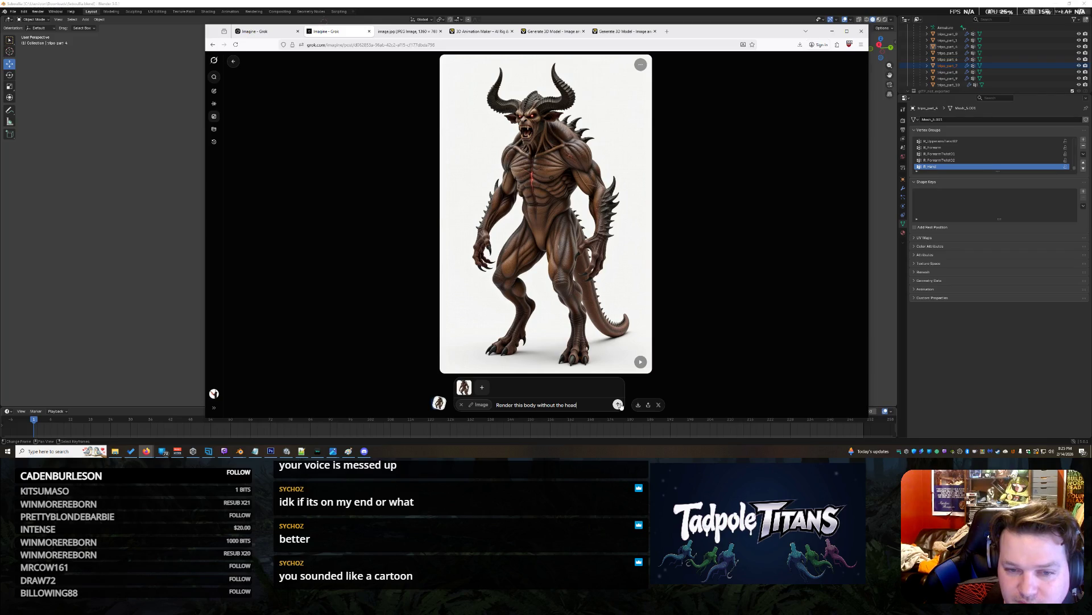
Submit 'Render this body without the head' and pick the second headless variant from the results.
click(619, 404)
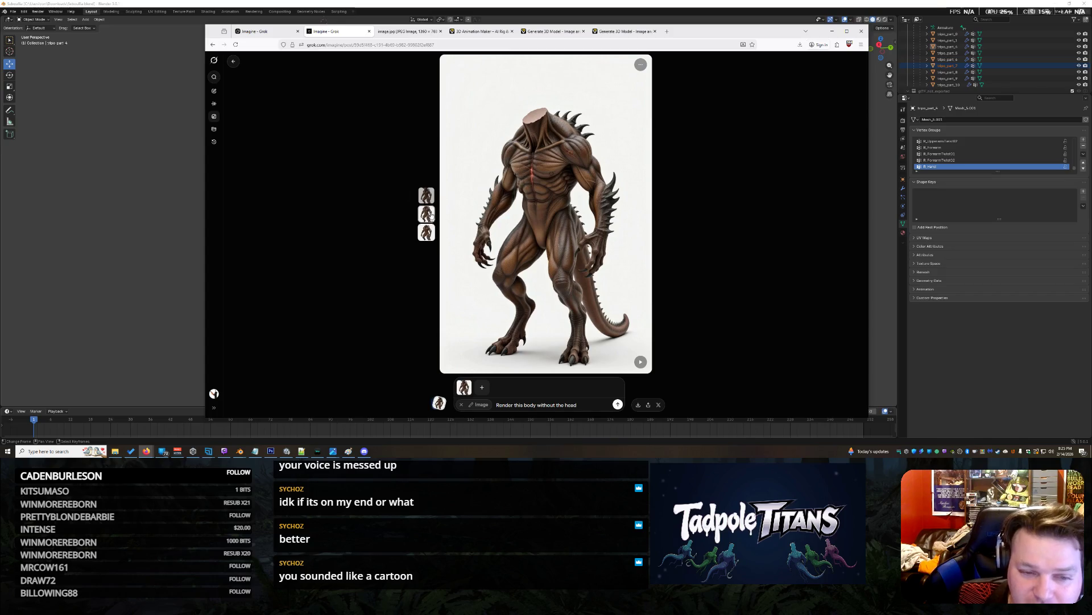
click(431, 214)
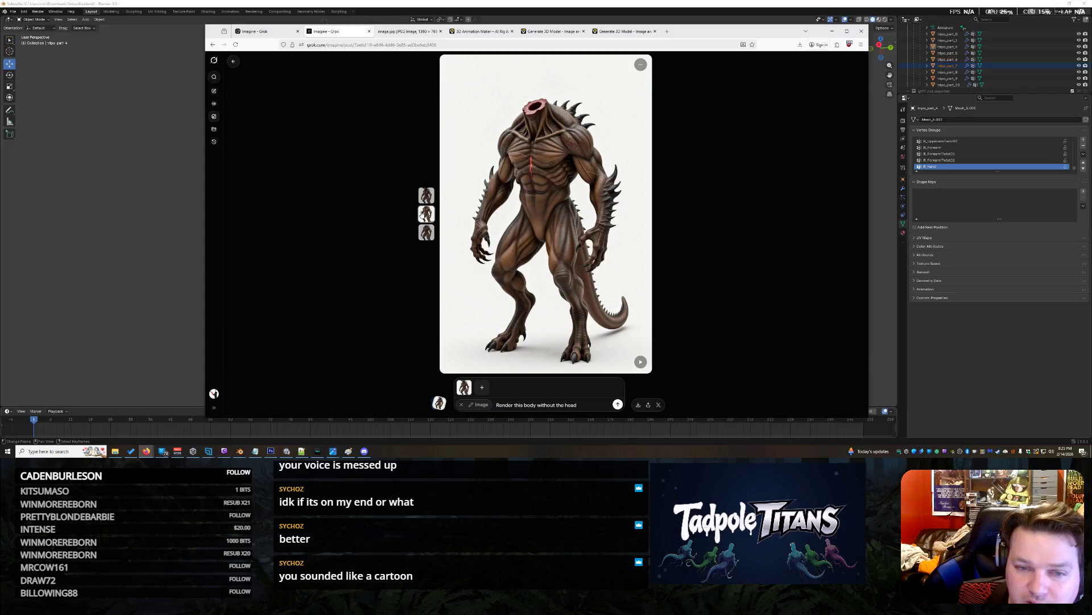
click(426, 232)
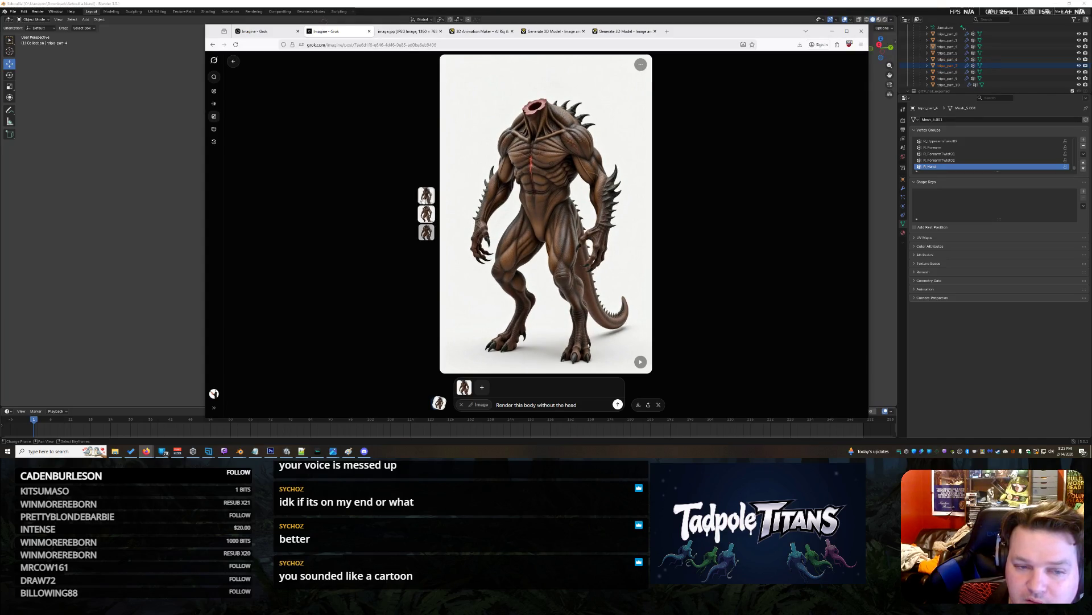
click(427, 220)
click(426, 232)
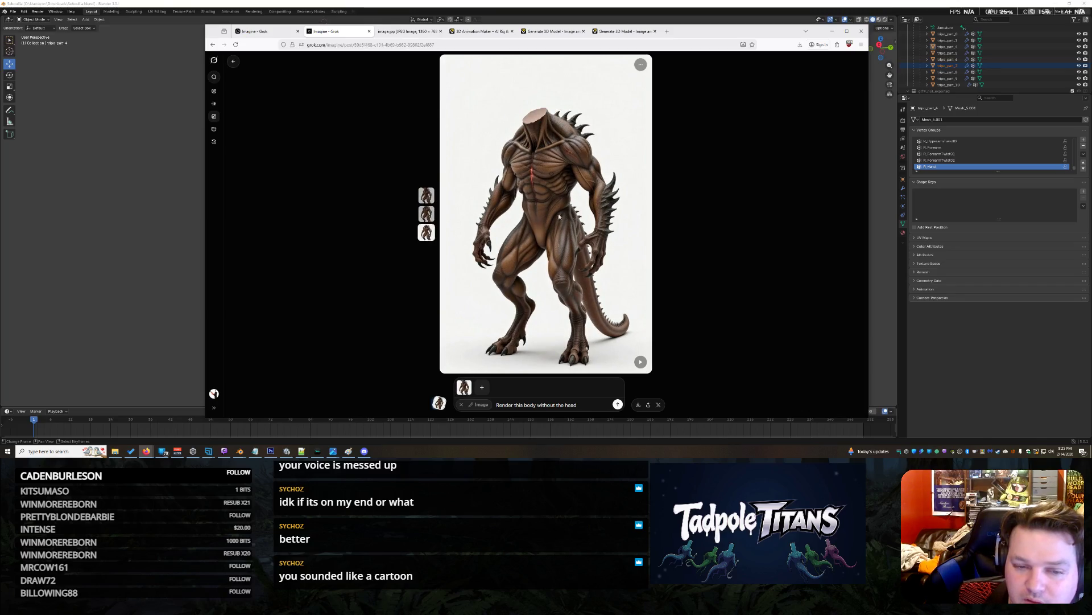
click(427, 219)
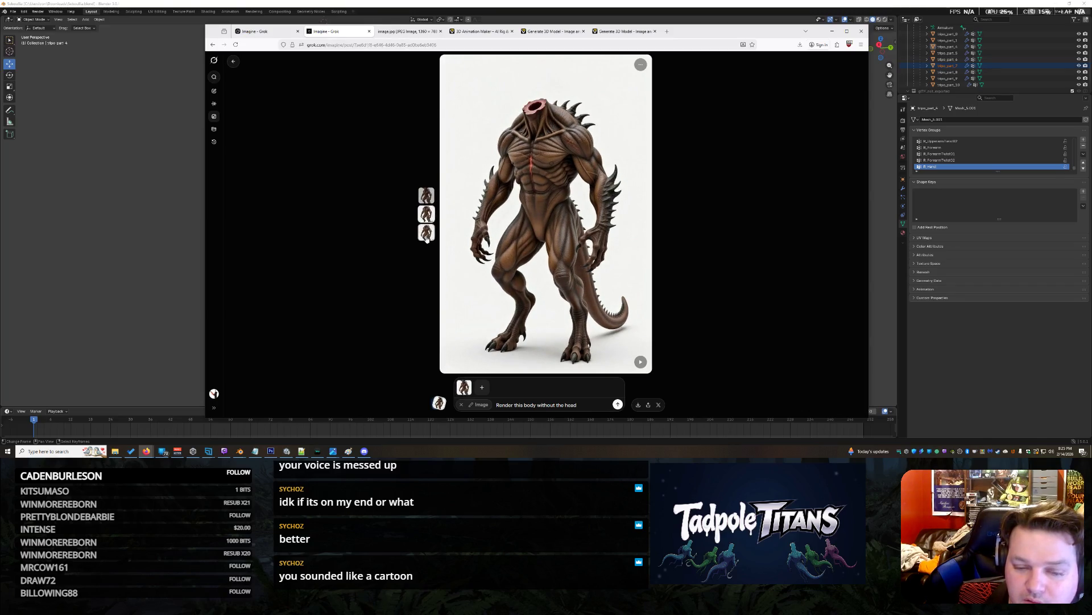
click(428, 238)
click(426, 214)
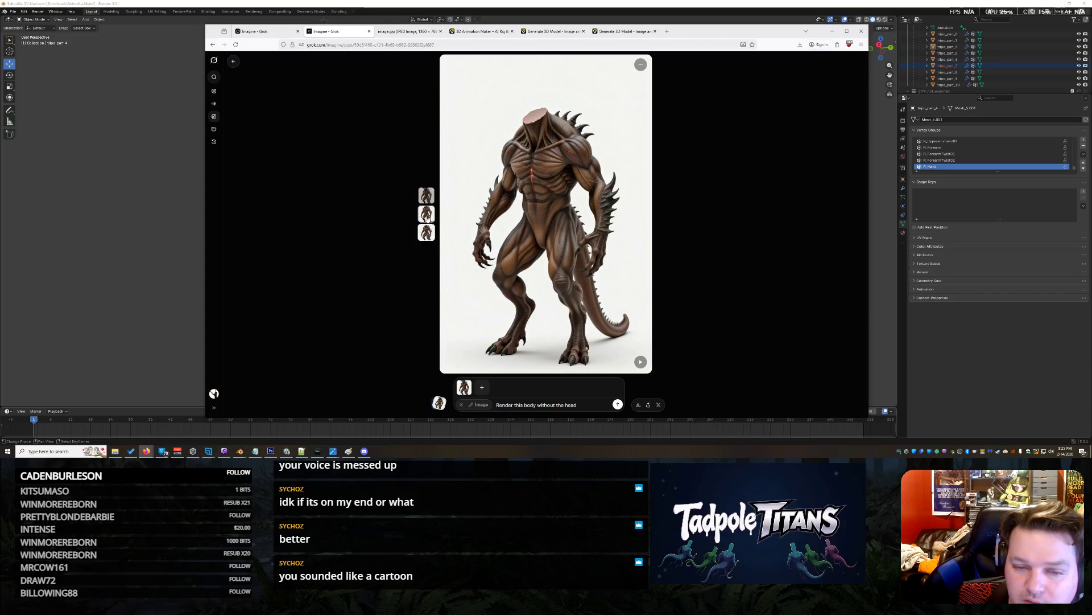
Save the headless creature render to Downloads as 'seboullia NO HEAD'.
right_click(544, 179)
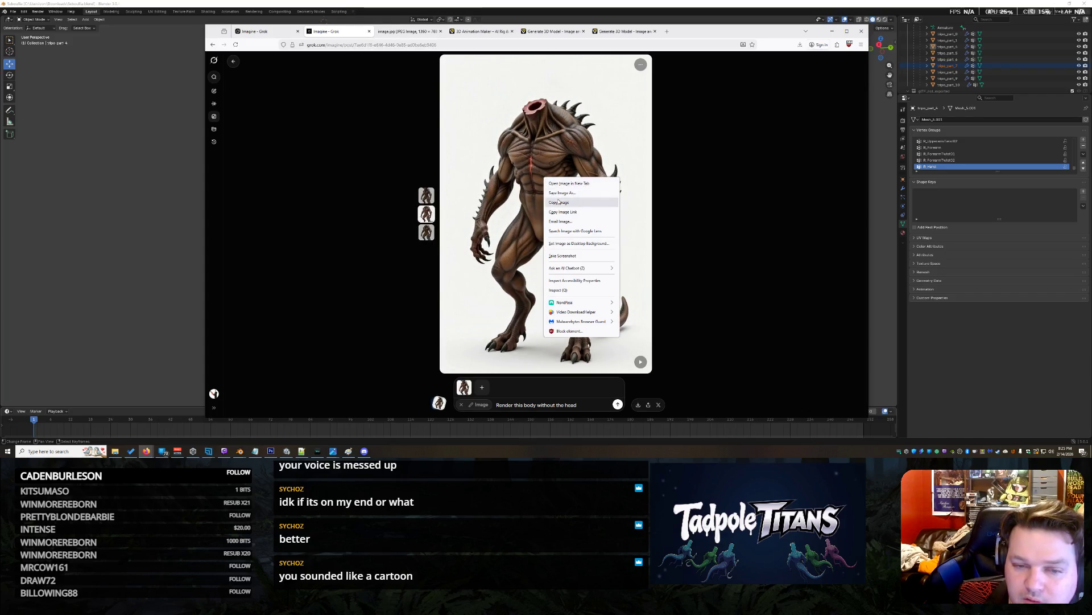
click(560, 193)
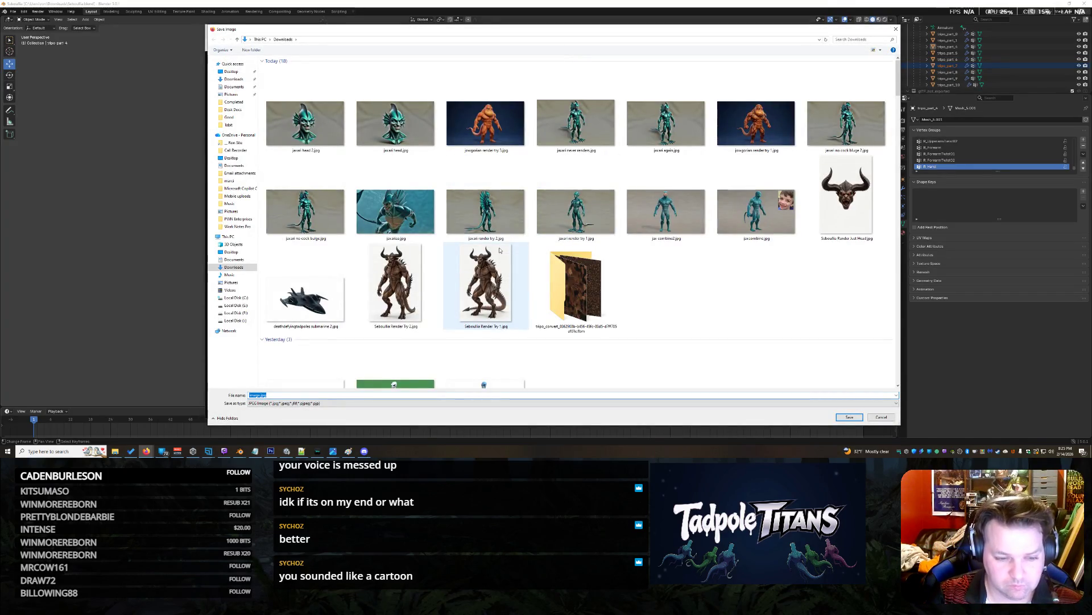
text(sebou)
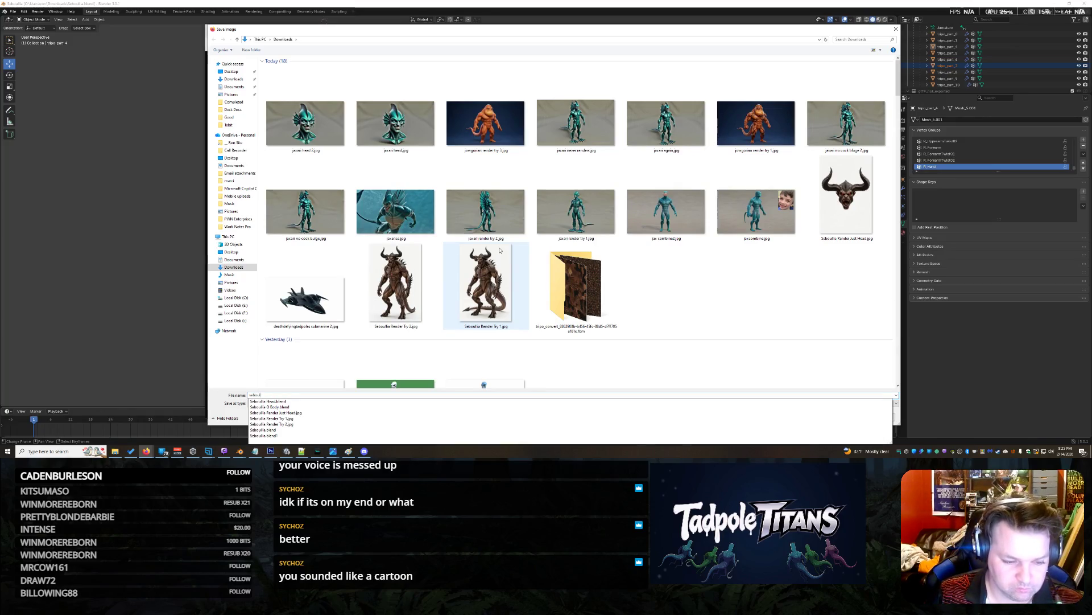
text(l)
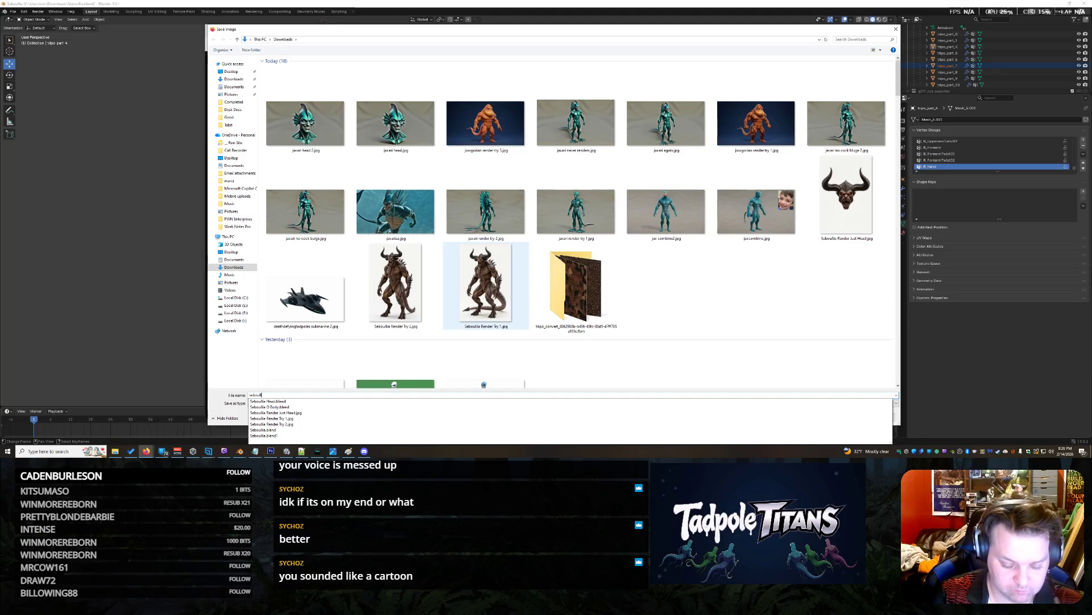
text(lia NO)
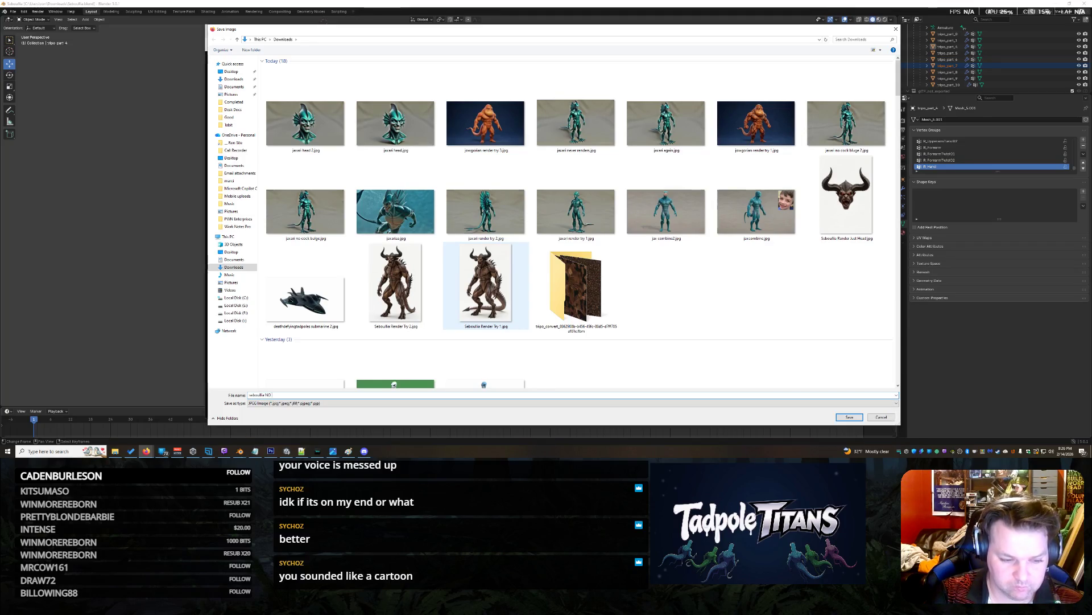
key(Return)
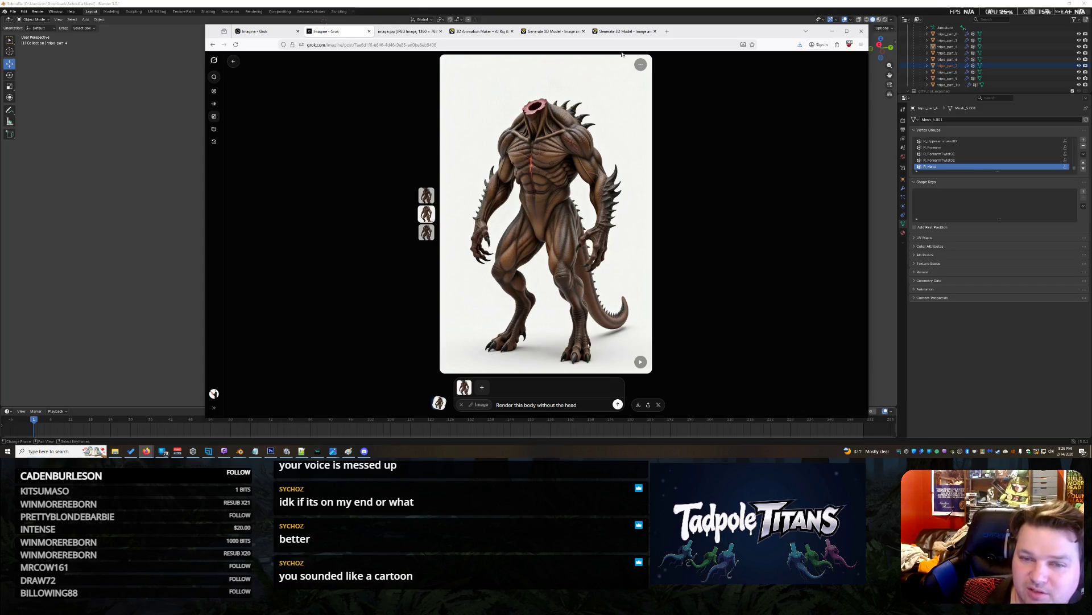
Look over the Tripo, rigging and image tabs and Blender, then return to Tripo's 3D model workspace.
click(597, 32)
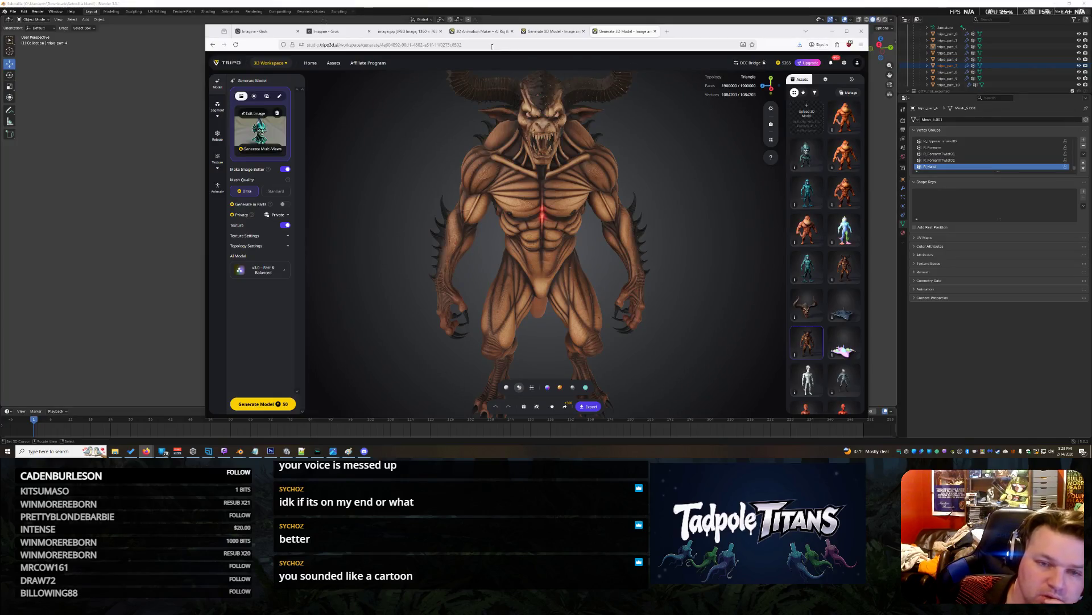
click(481, 32)
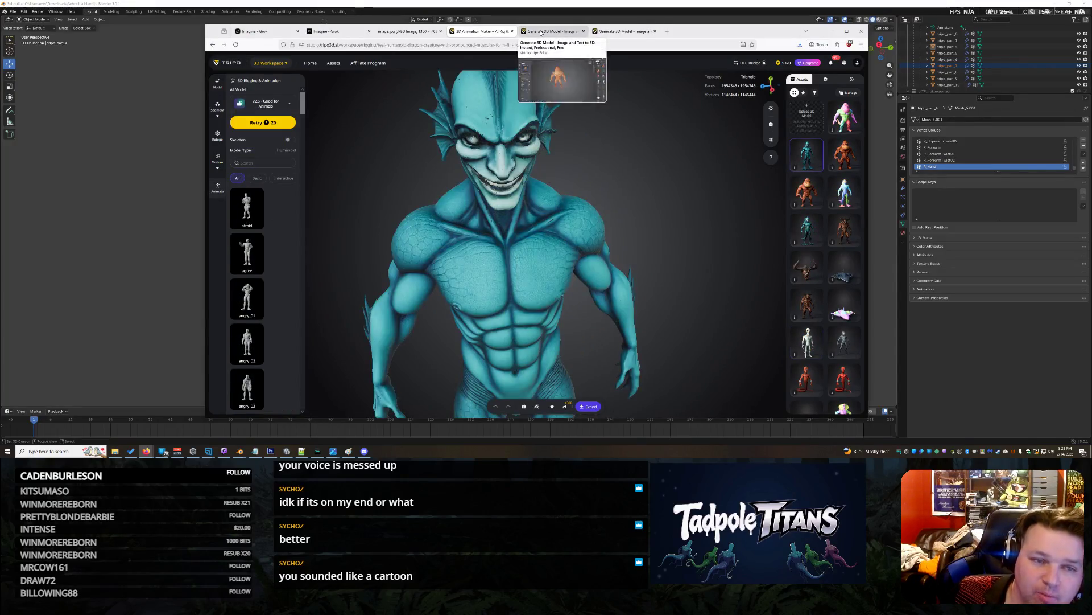
click(342, 32)
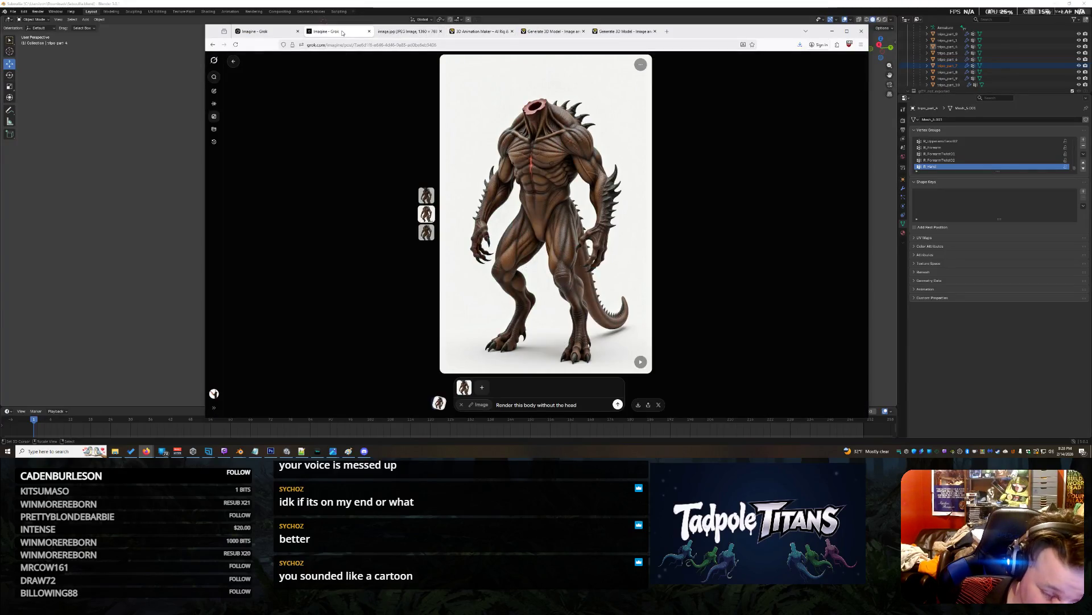
click(151, 227)
scroll(228, 242, down, 7)
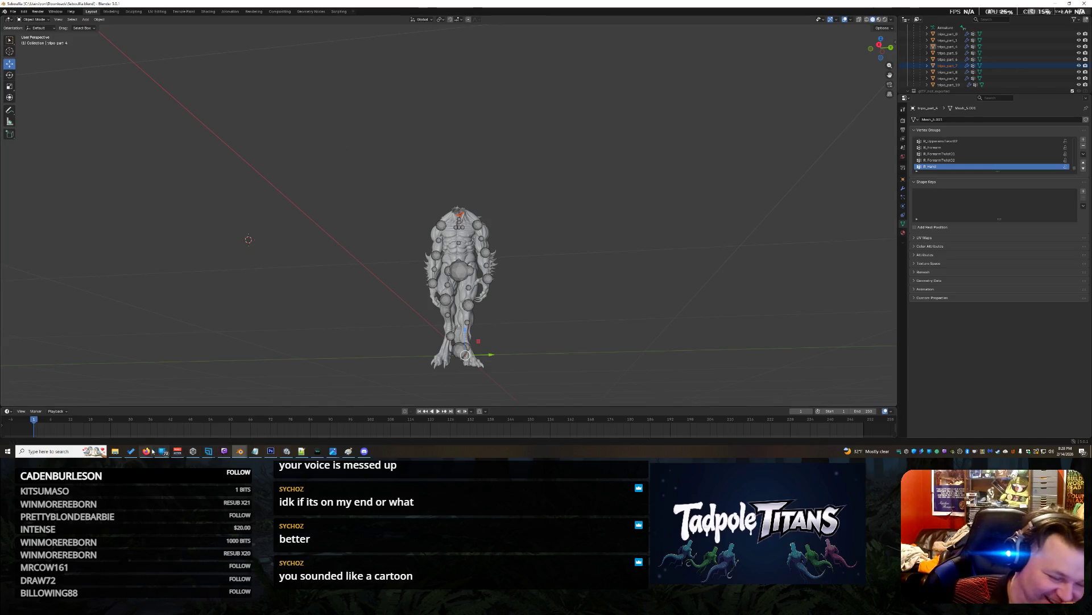
mouse_move(148, 452)
click(326, 430)
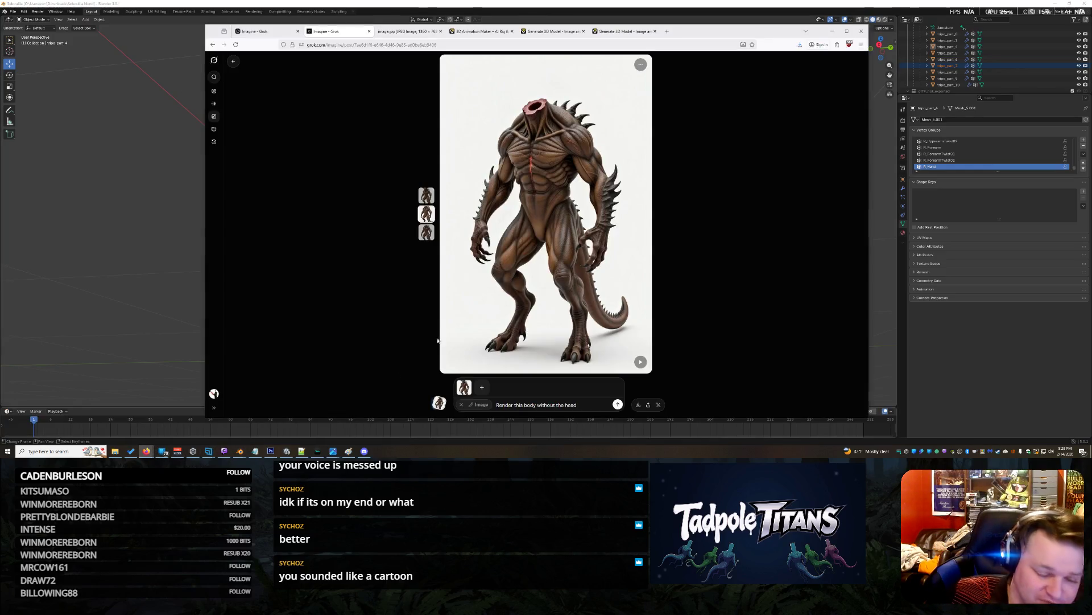
click(625, 32)
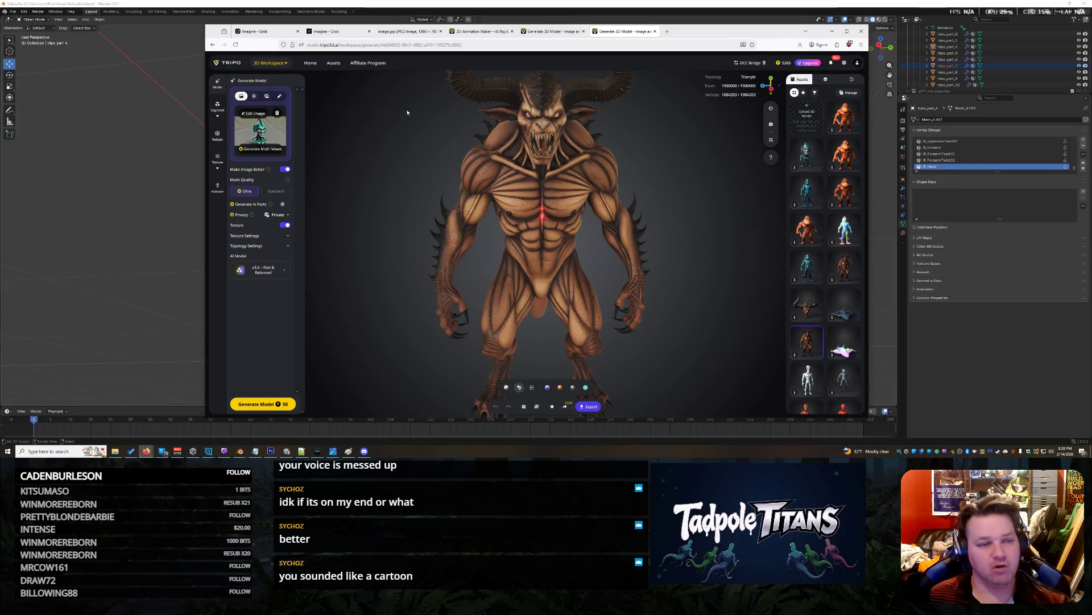
Start a new Generate Model job, replacing the old upload with the headless Seboullia image.
click(224, 62)
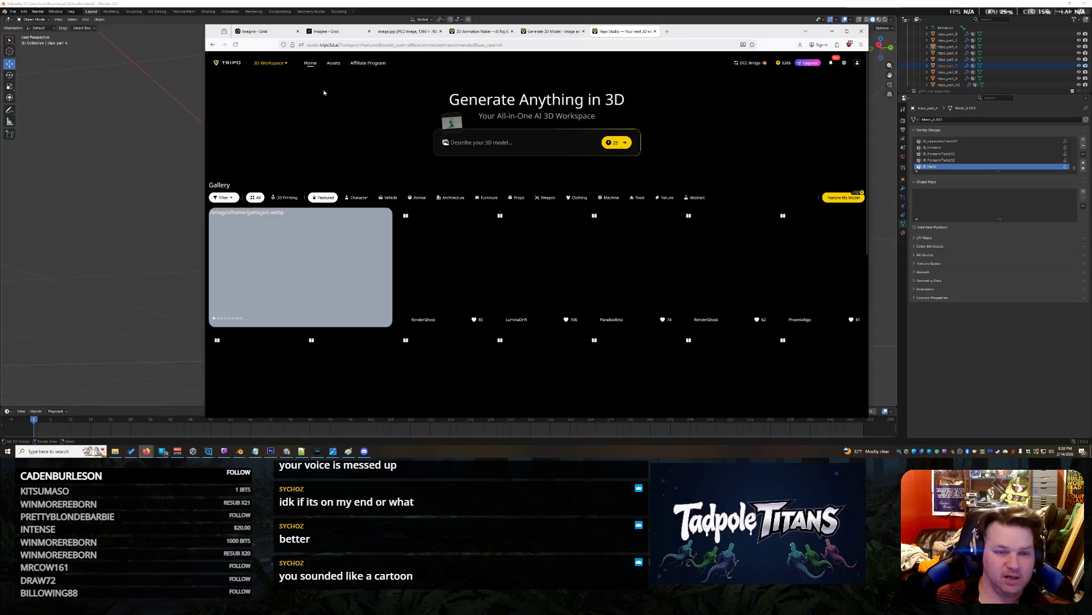
click(259, 78)
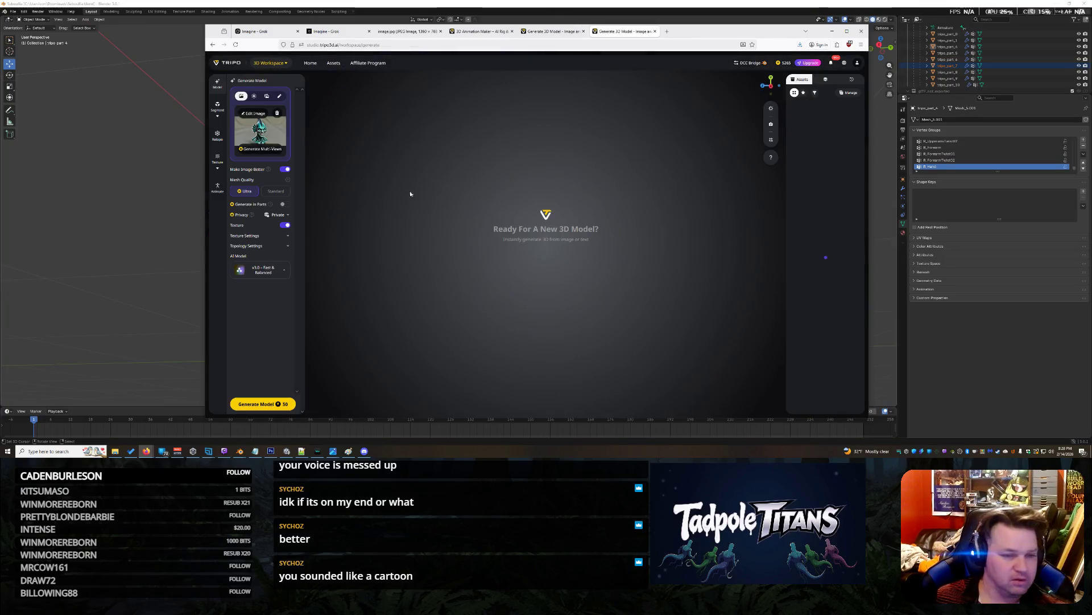
click(277, 113)
click(270, 133)
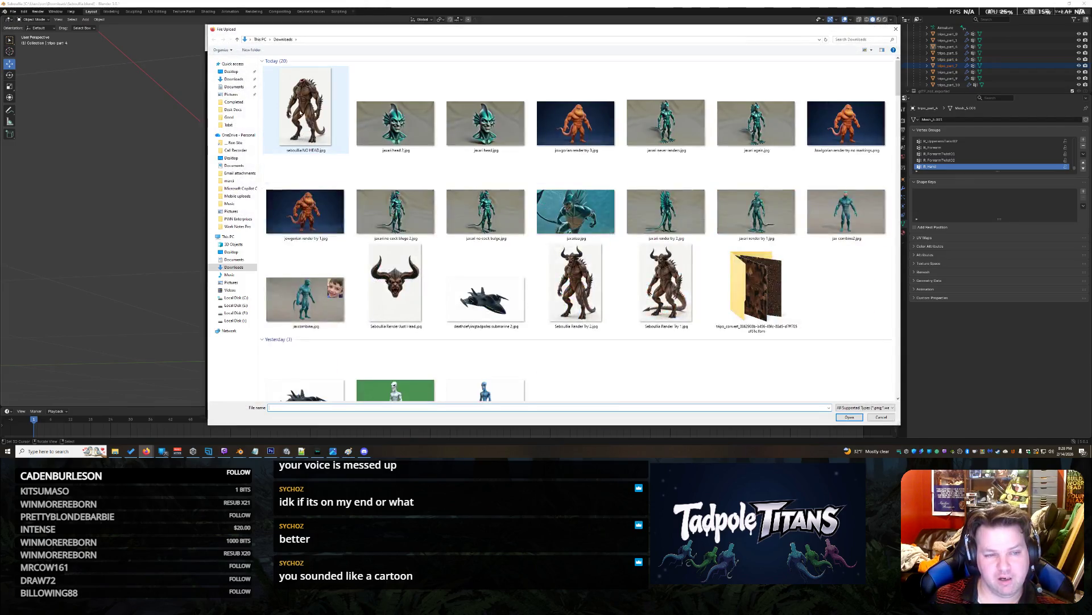
double_click(301, 113)
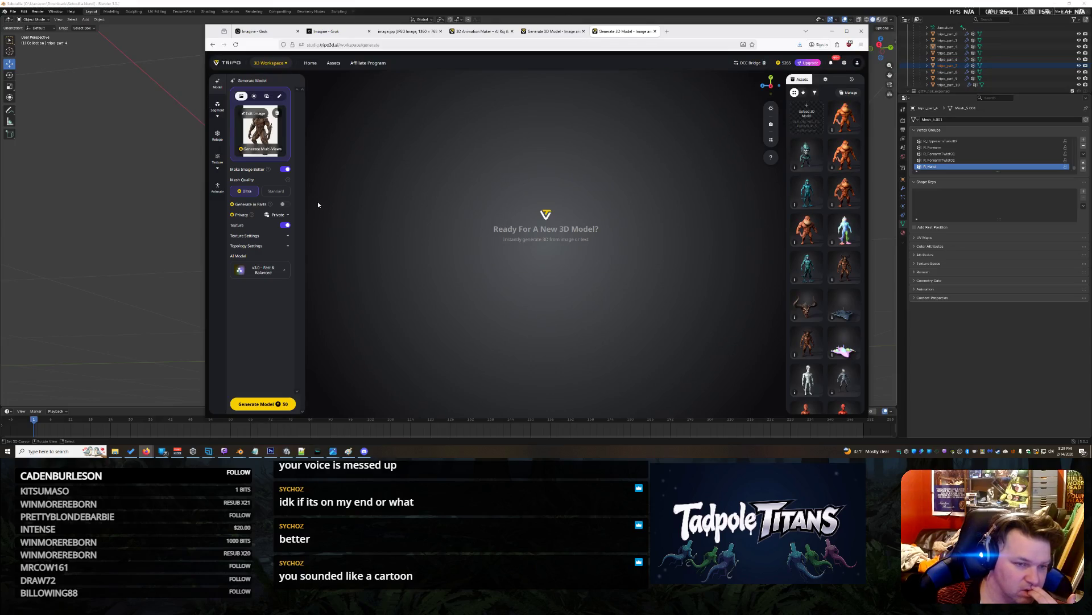
Enable 4K textures, leave polycount on Auto, and switch topology from Triangle to Quad.
click(288, 235)
click(288, 246)
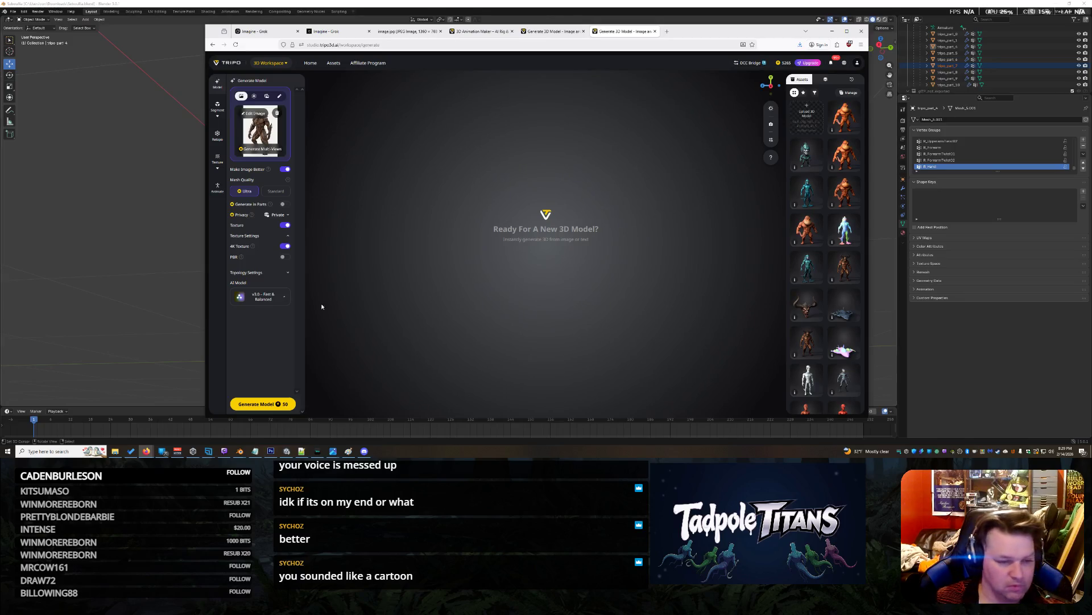
click(288, 272)
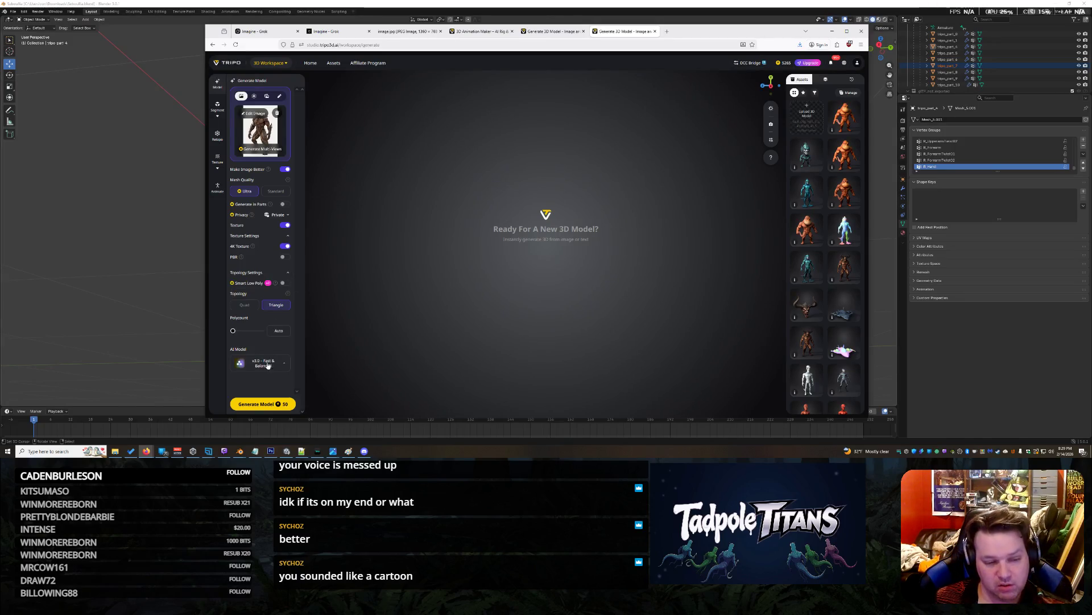
mouse_move(233, 330)
mouse_down()
mouse_move(242, 333)
mouse_move(213, 333)
mouse_up()
click(279, 331)
double_click(285, 330)
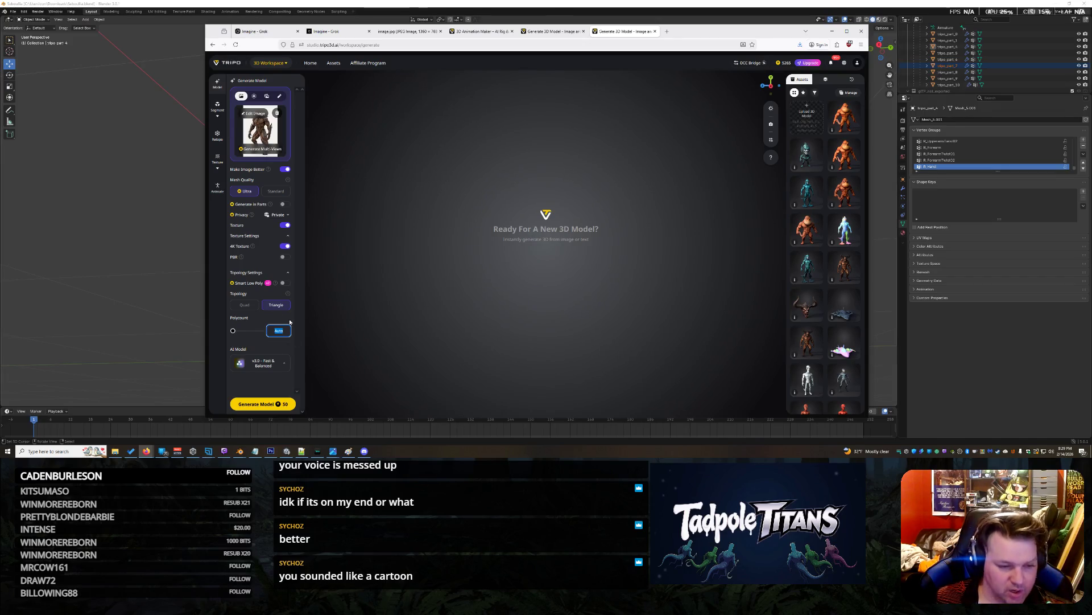
click(241, 307)
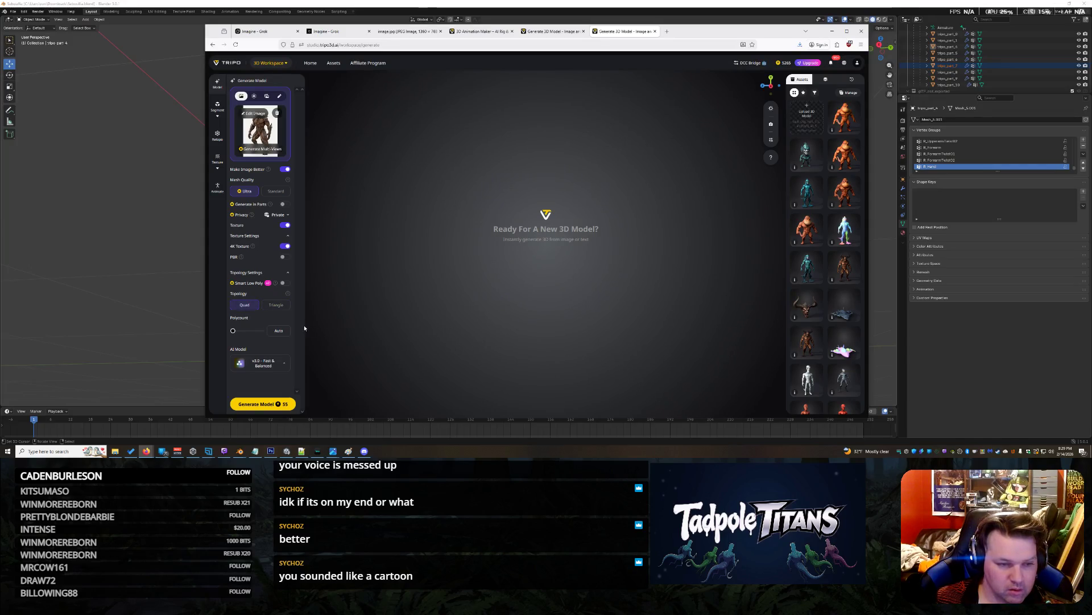
Try a 150000 polycount and toggle PBR materials on, then back off.
click(279, 330)
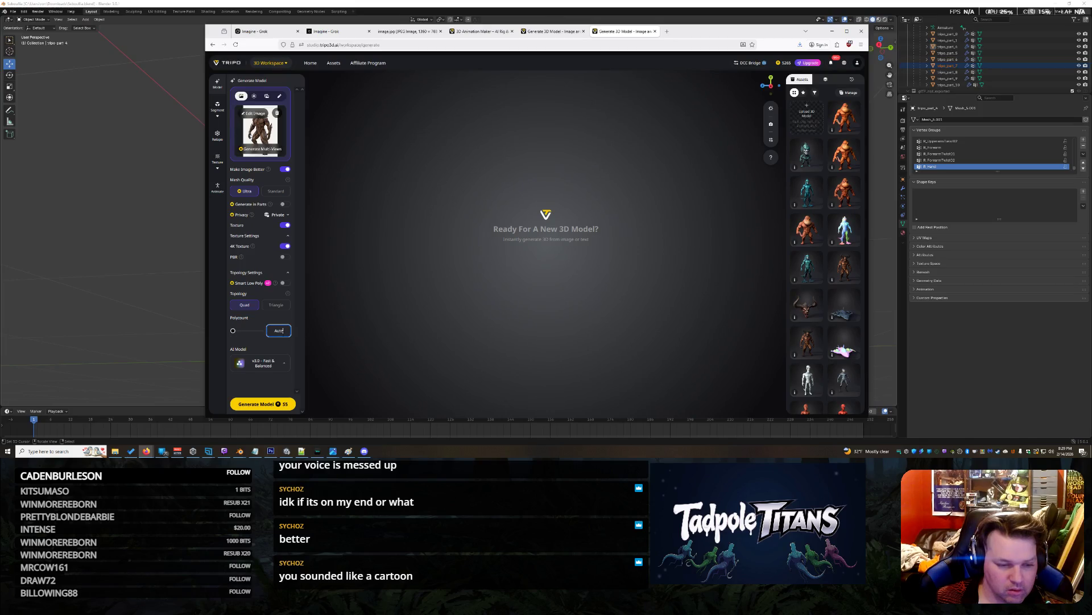
double_click(279, 331)
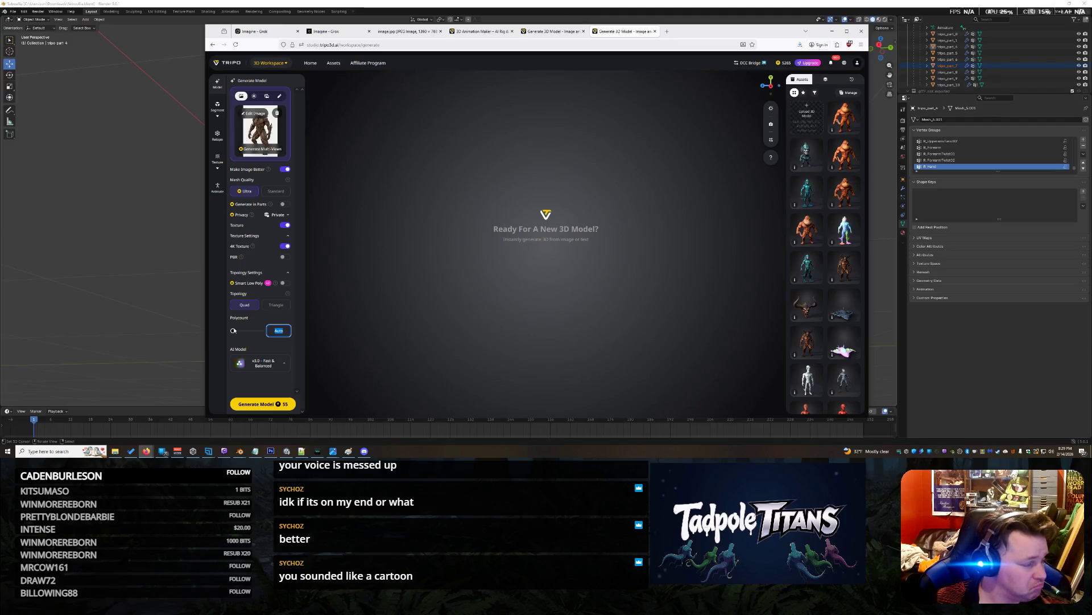
text(150000)
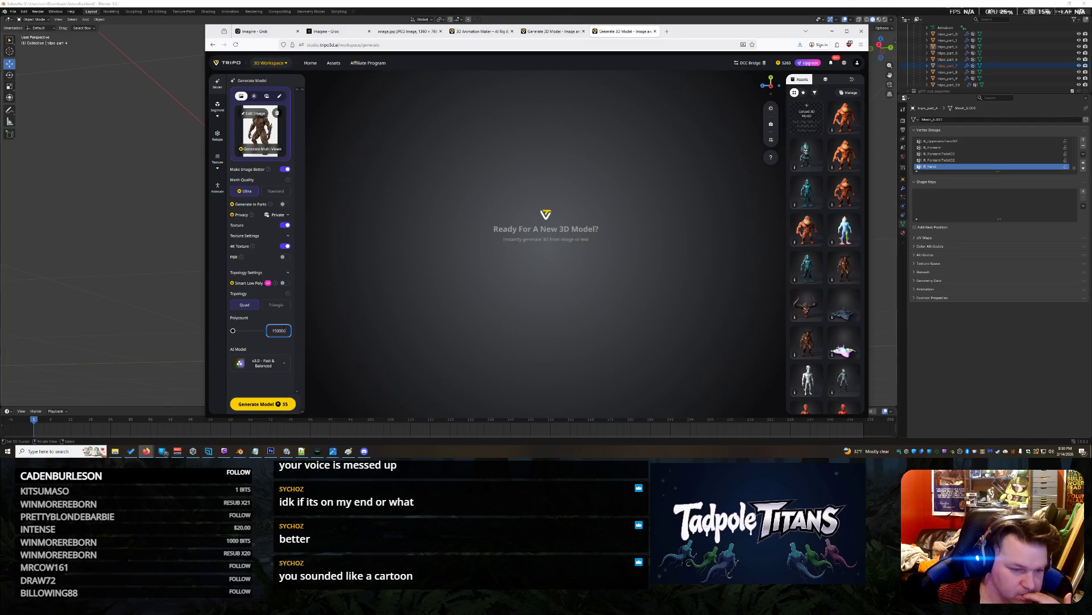
click(286, 258)
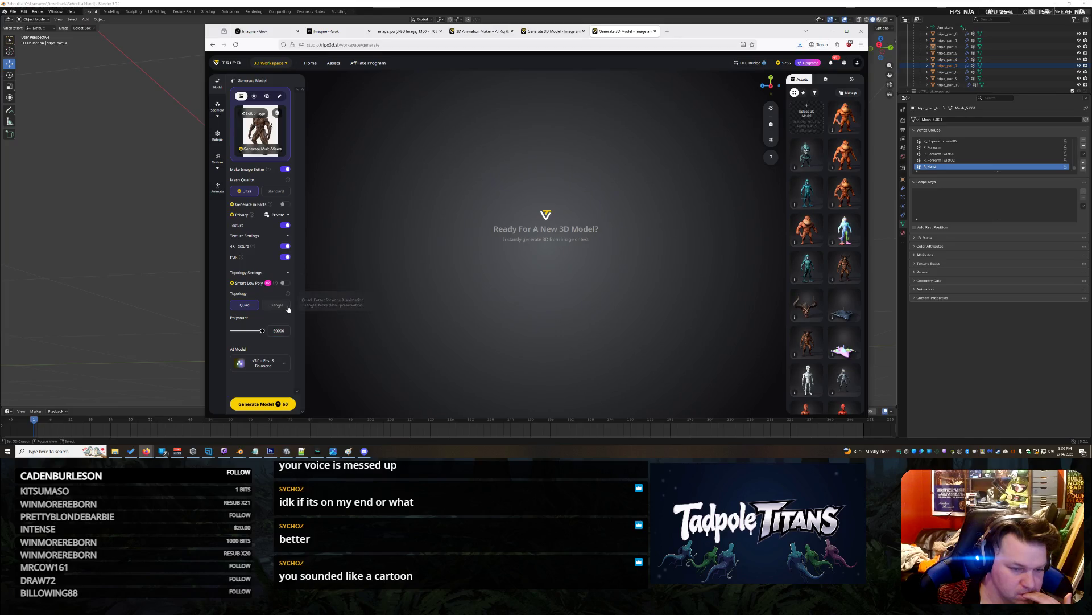
click(285, 257)
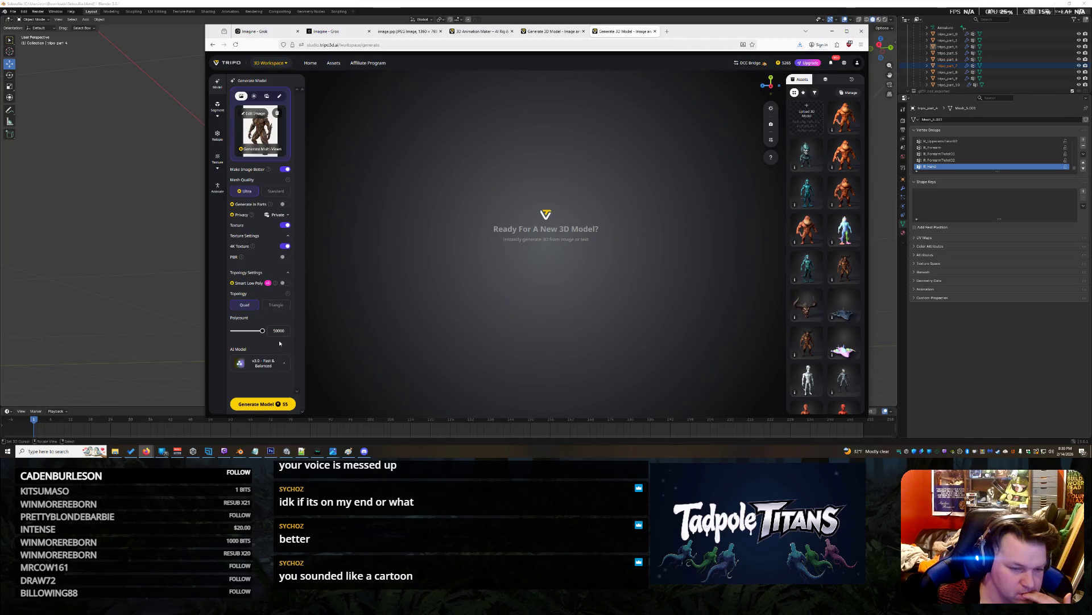
drag(262, 331, 288, 337)
click(287, 318)
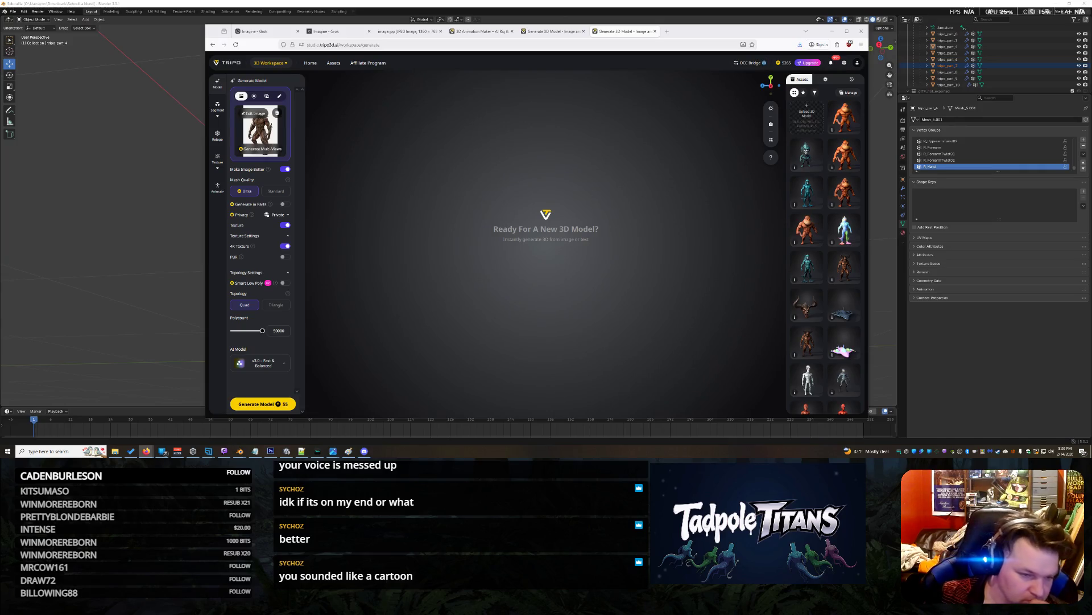
Keep Quad topology, set the polycount to 50000, and generate the 3D model.
click(279, 306)
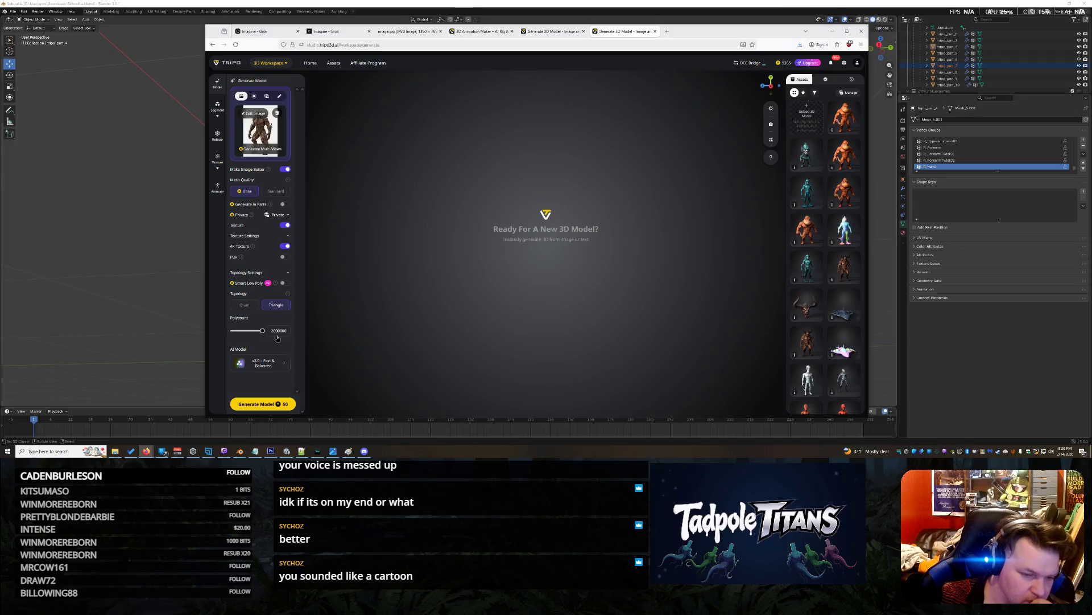
click(245, 305)
drag(233, 330, 262, 330)
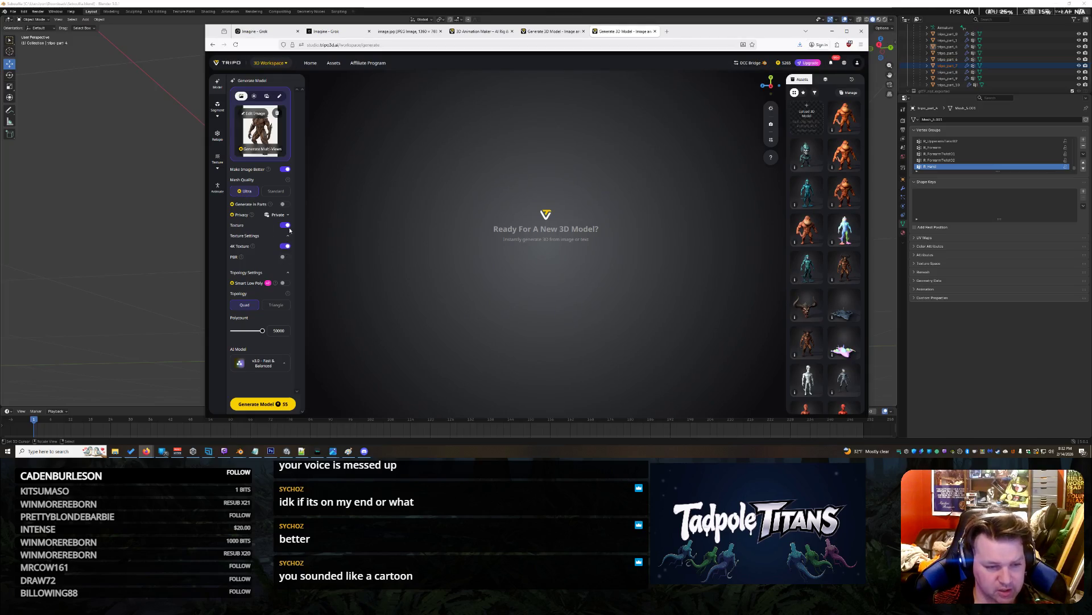
click(273, 404)
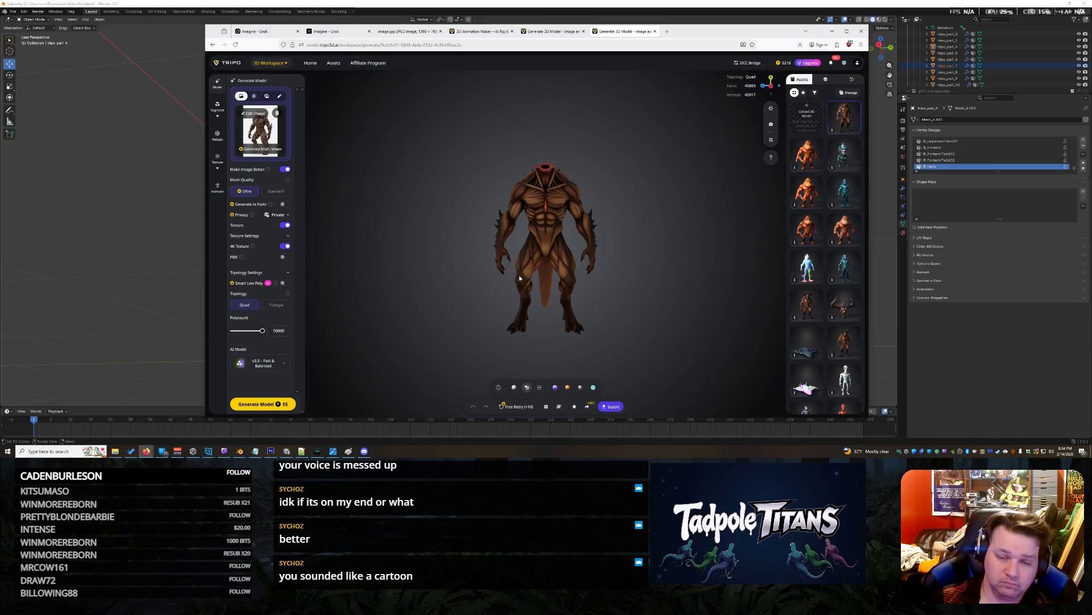
scroll(534, 261, up, 8)
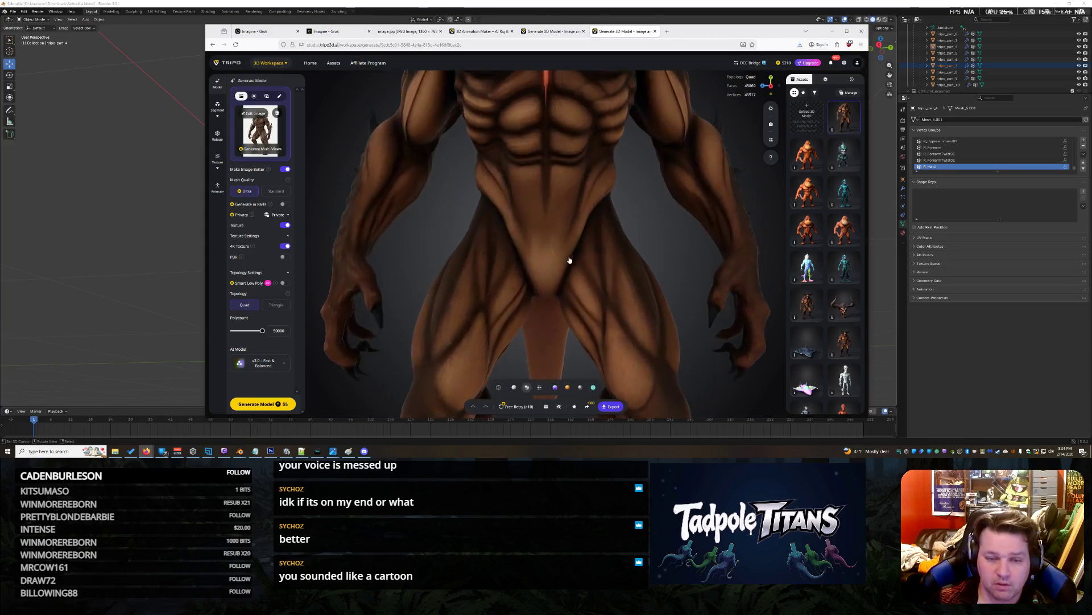
mouse_move(579, 309)
mouse_down()
mouse_move(693, 262)
mouse_move(604, 260)
mouse_move(626, 312)
mouse_move(592, 298)
mouse_move(582, 273)
mouse_move(466, 237)
mouse_move(580, 232)
mouse_move(622, 202)
mouse_move(570, 157)
mouse_move(568, 227)
mouse_move(624, 214)
mouse_move(654, 188)
mouse_move(646, 170)
mouse_move(586, 179)
mouse_move(592, 172)
mouse_up()
scroll(623, 311, up, 5)
mouse_move(575, 288)
mouse_down()
mouse_move(439, 238)
mouse_move(533, 251)
mouse_move(480, 207)
mouse_move(515, 312)
mouse_move(512, 288)
mouse_move(495, 341)
mouse_move(482, 344)
mouse_move(611, 291)
mouse_move(704, 297)
mouse_move(446, 224)
mouse_move(592, 286)
mouse_move(610, 273)
mouse_move(656, 272)
mouse_up()
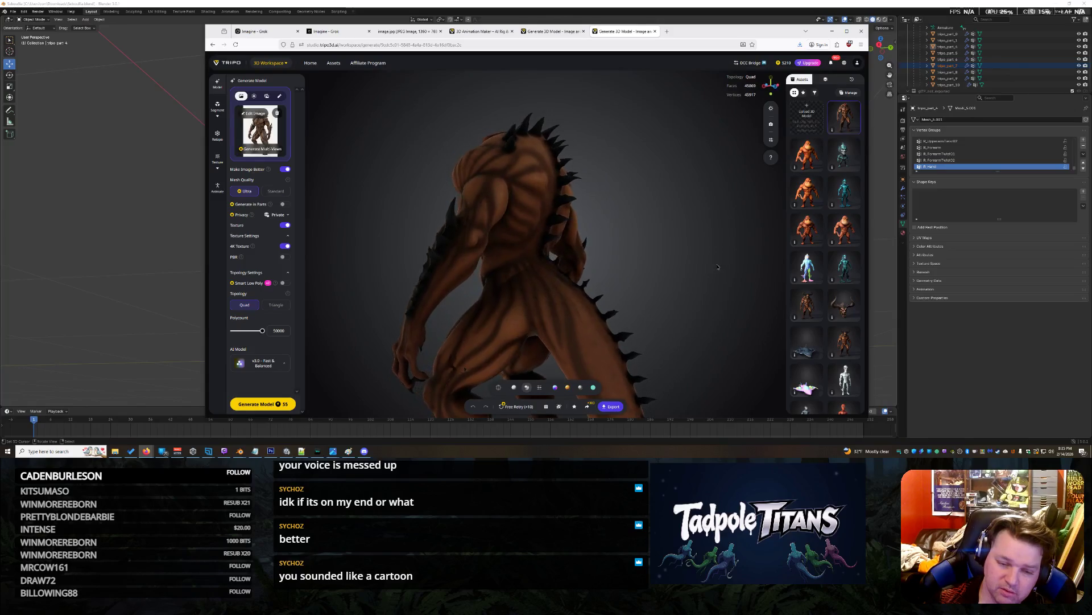
drag(663, 265, 503, 302)
scroll(503, 302, up, 3)
mouse_move(597, 227)
mouse_down()
mouse_move(573, 192)
mouse_move(556, 230)
mouse_move(546, 225)
mouse_move(560, 219)
mouse_move(553, 211)
mouse_move(591, 215)
mouse_move(583, 214)
mouse_up()
scroll(572, 193, up, 5)
scroll(573, 192, down, 3)
scroll(556, 231, down, 2)
scroll(556, 231, down, 2)
scroll(583, 214, down, 5)
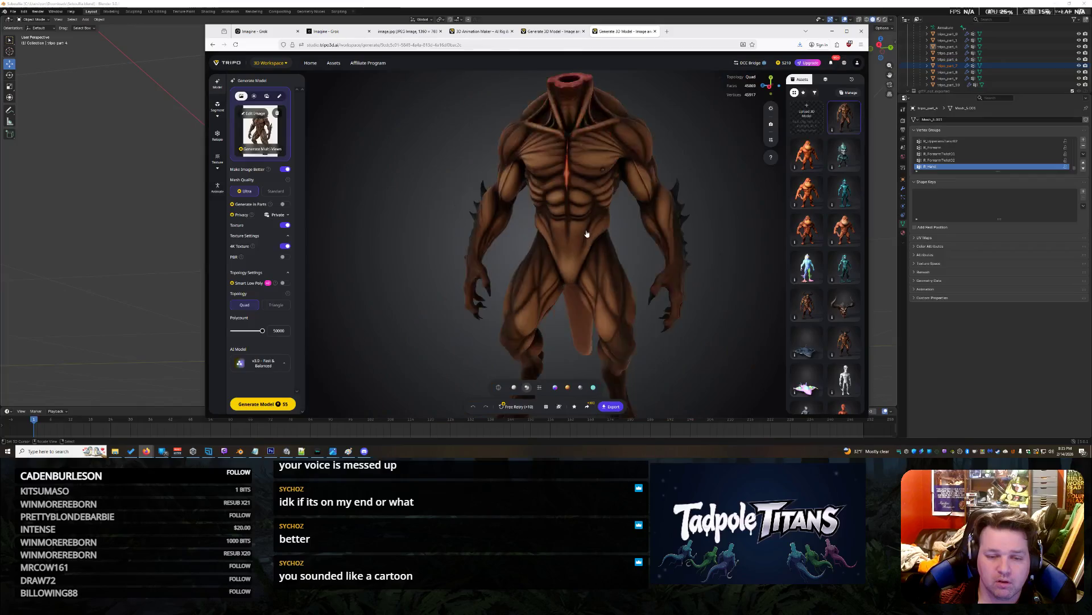
drag(528, 211, 571, 245)
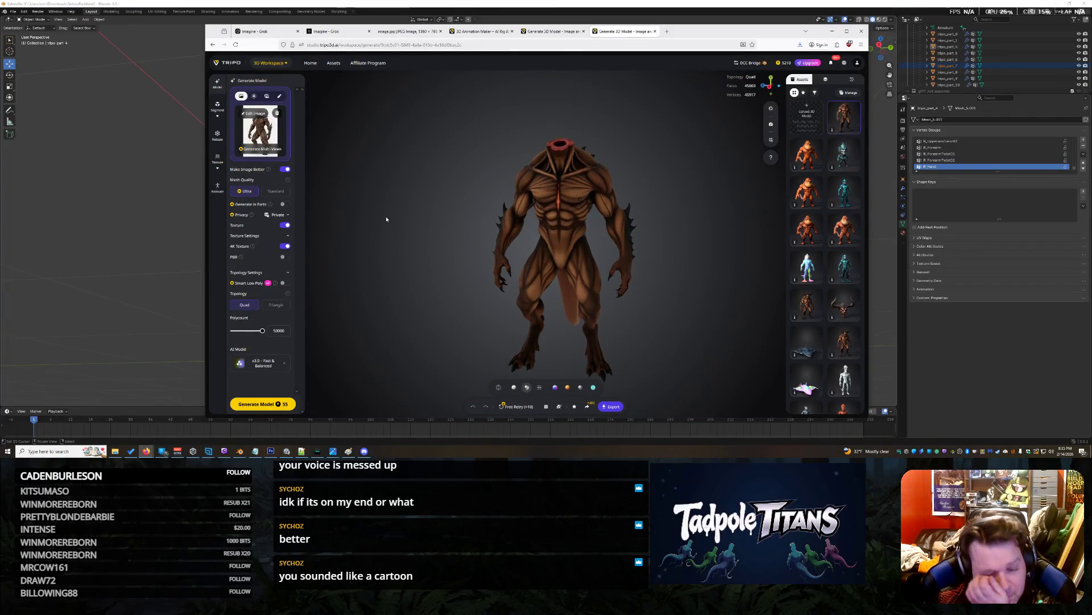
click(519, 407)
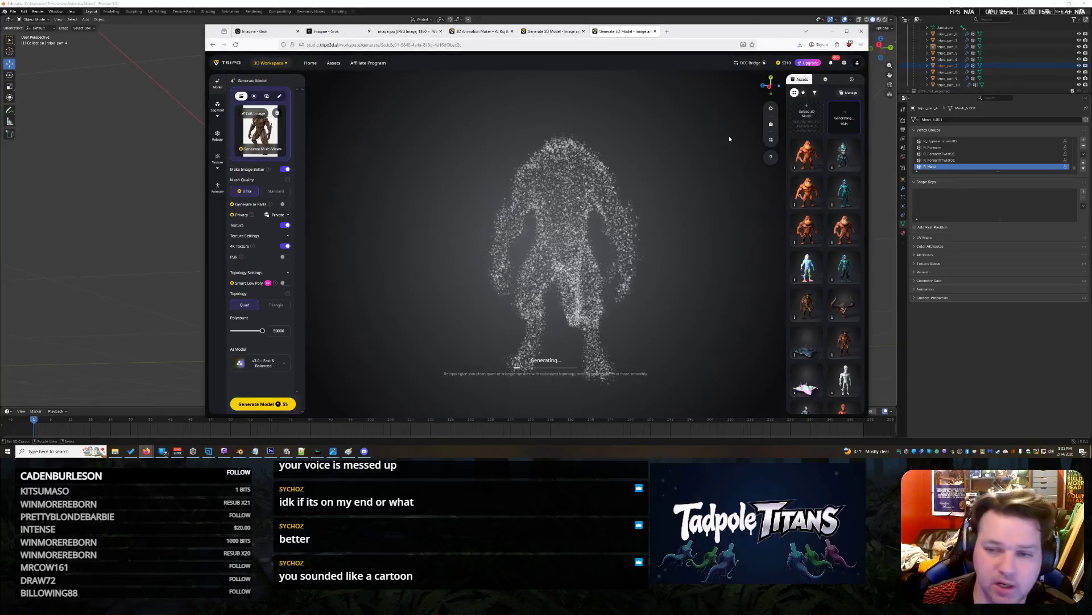
Go back to the Tripo home page from the 3D Workspace menu.
mouse_move(283, 63)
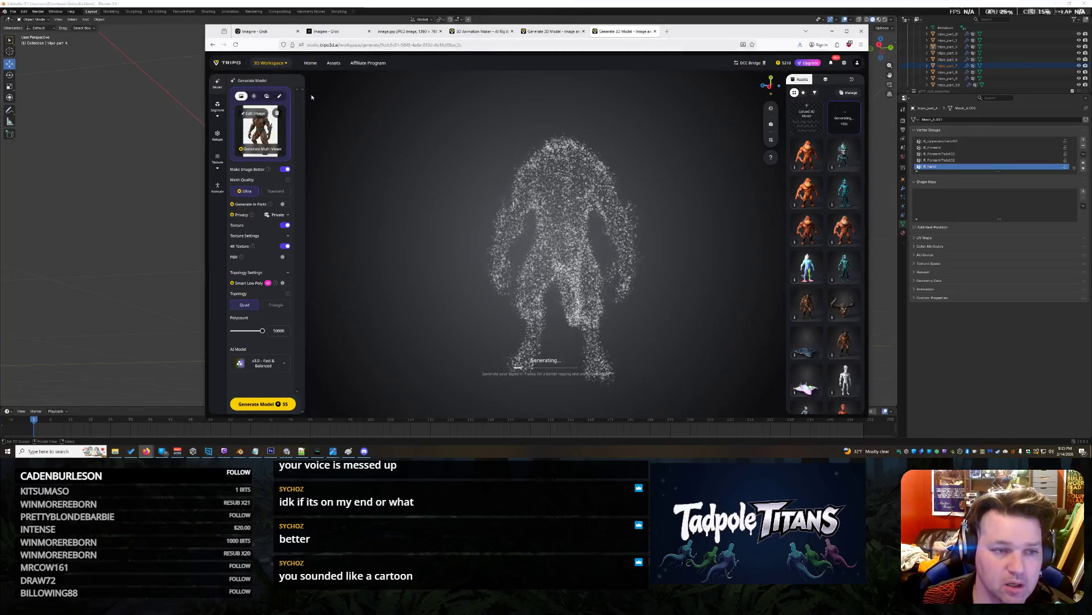
click(267, 86)
In Image to 3D, replace the old reference with jowgorian render try 3.jpg.
mouse_move(272, 64)
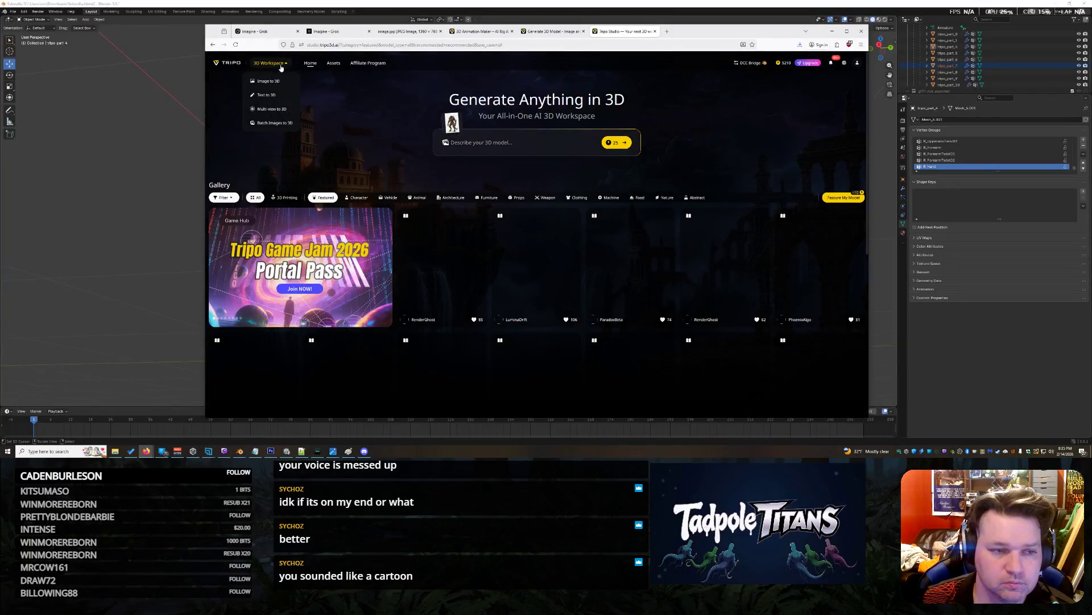
click(275, 83)
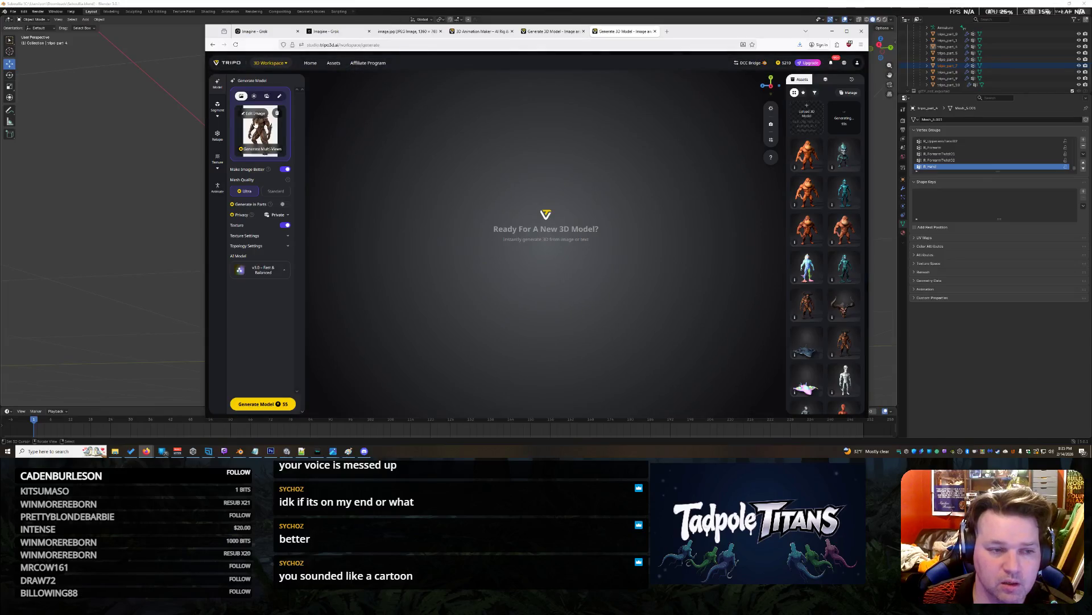
click(277, 114)
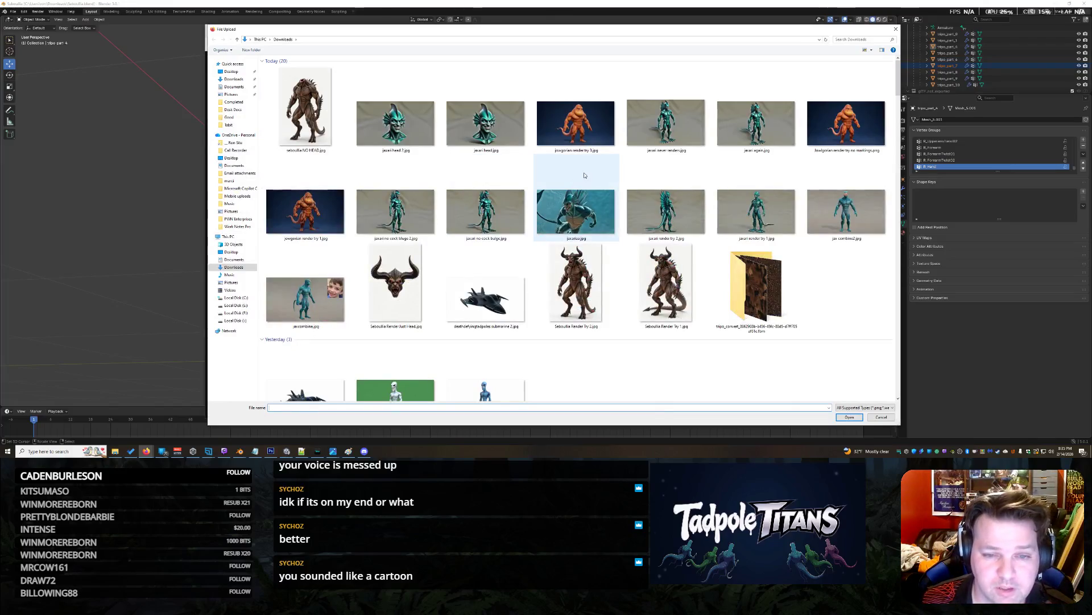
double_click(573, 125)
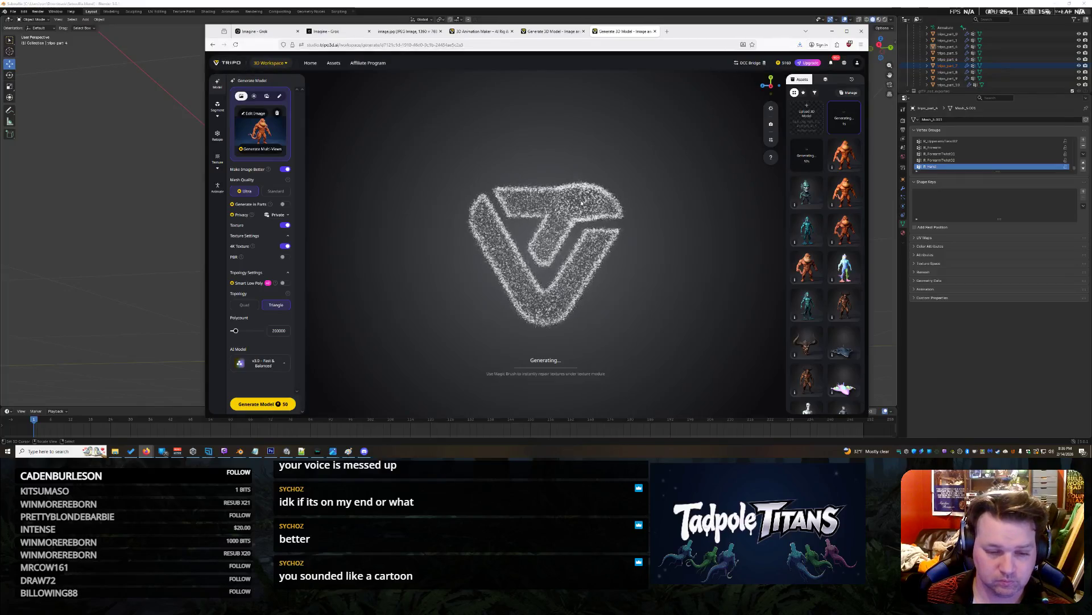
Preview the second generating model, then bring up the Unity Hub project list.
click(804, 161)
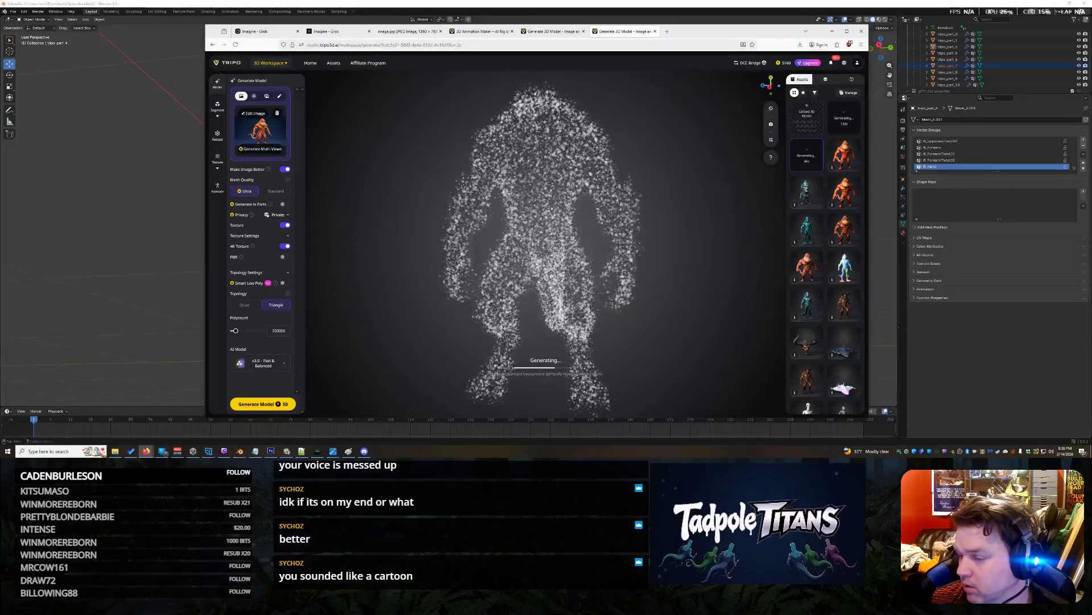
click(193, 451)
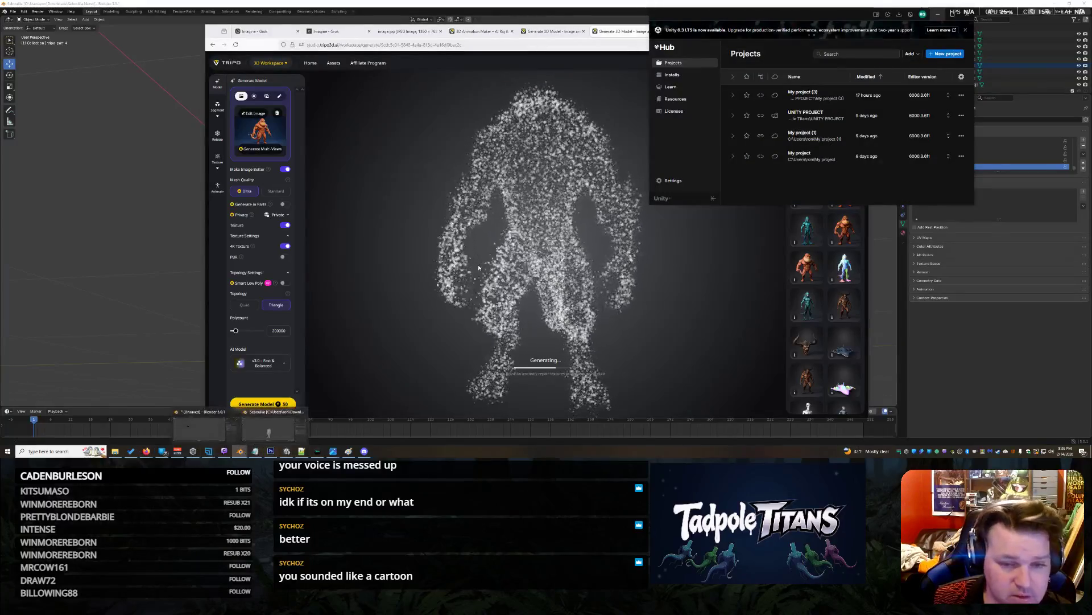
In Blender, start opening a saved file, cancel the file browser, then return to Tripo.
click(265, 441)
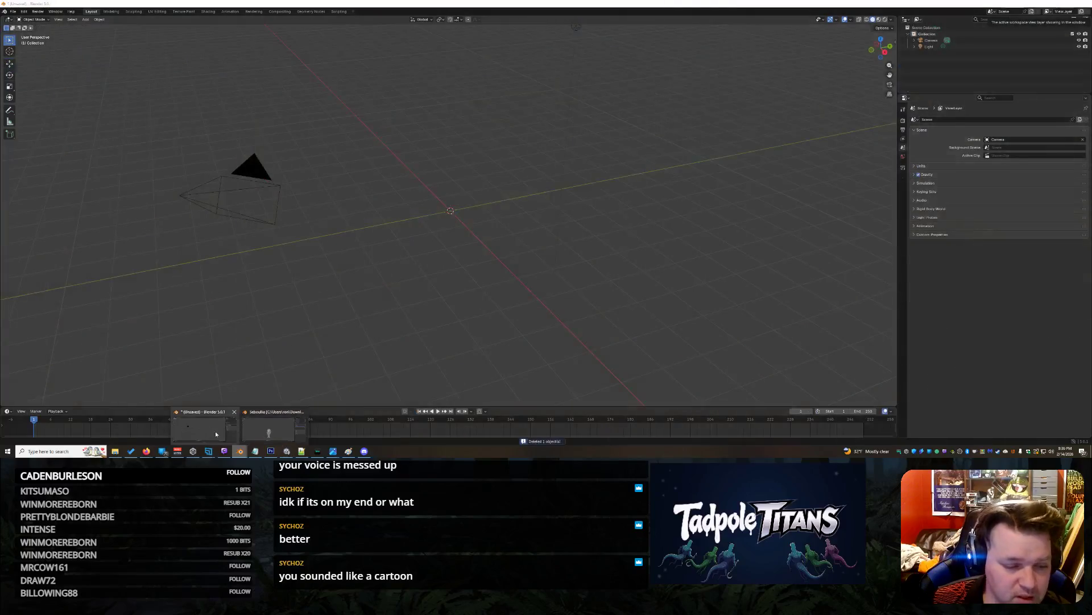
click(303, 411)
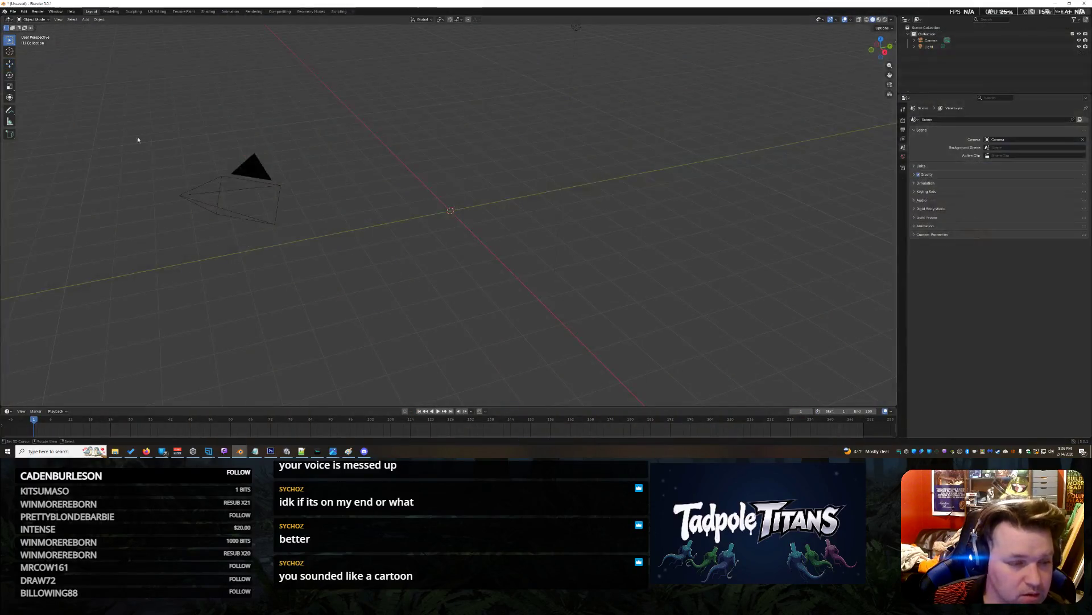
click(13, 11)
click(23, 147)
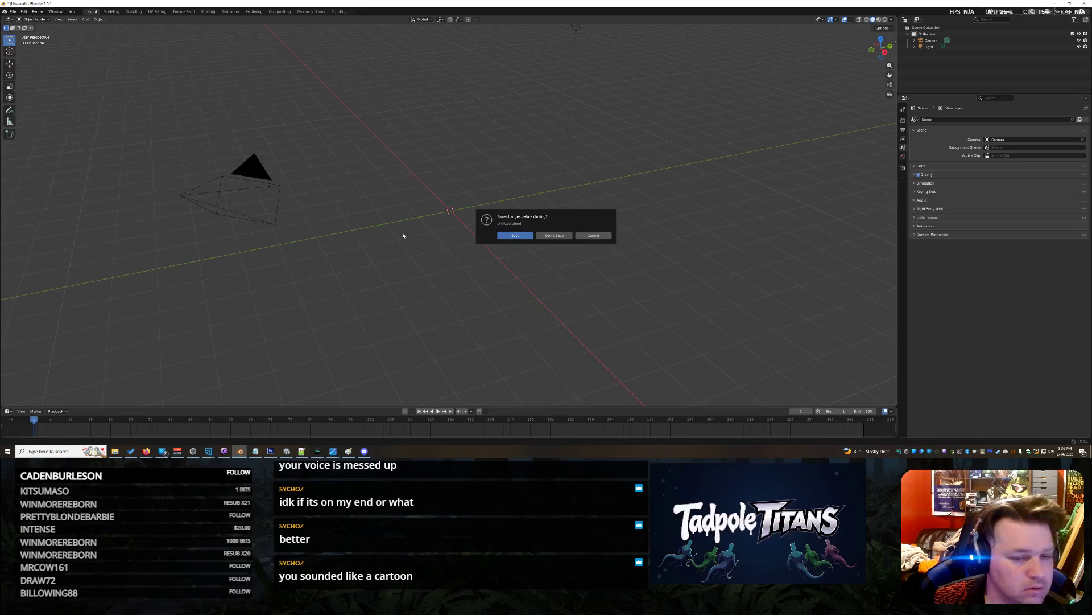
click(557, 237)
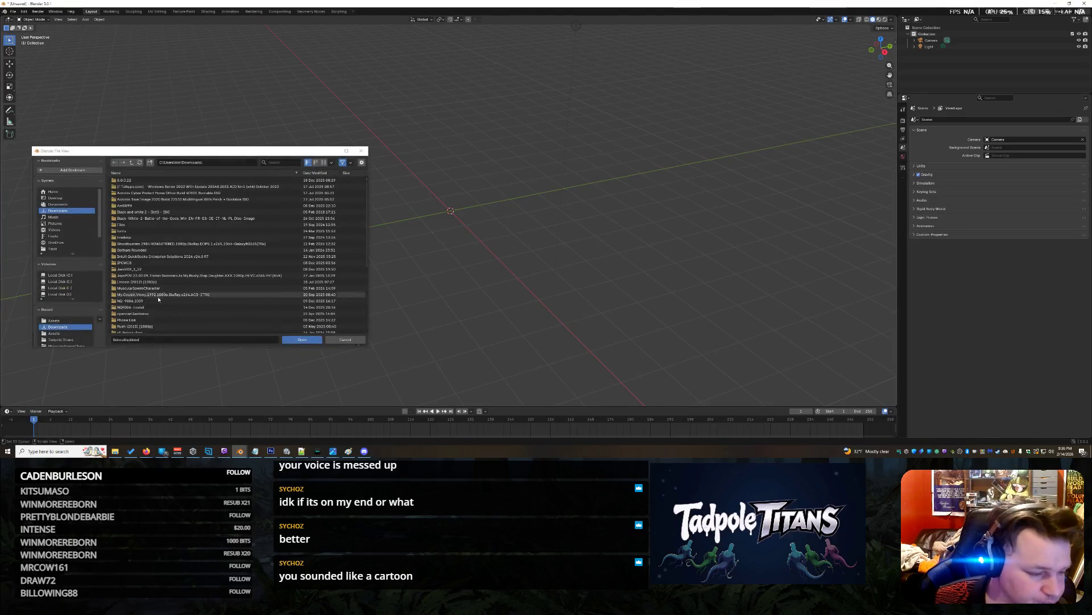
scroll(134, 304, down, 4)
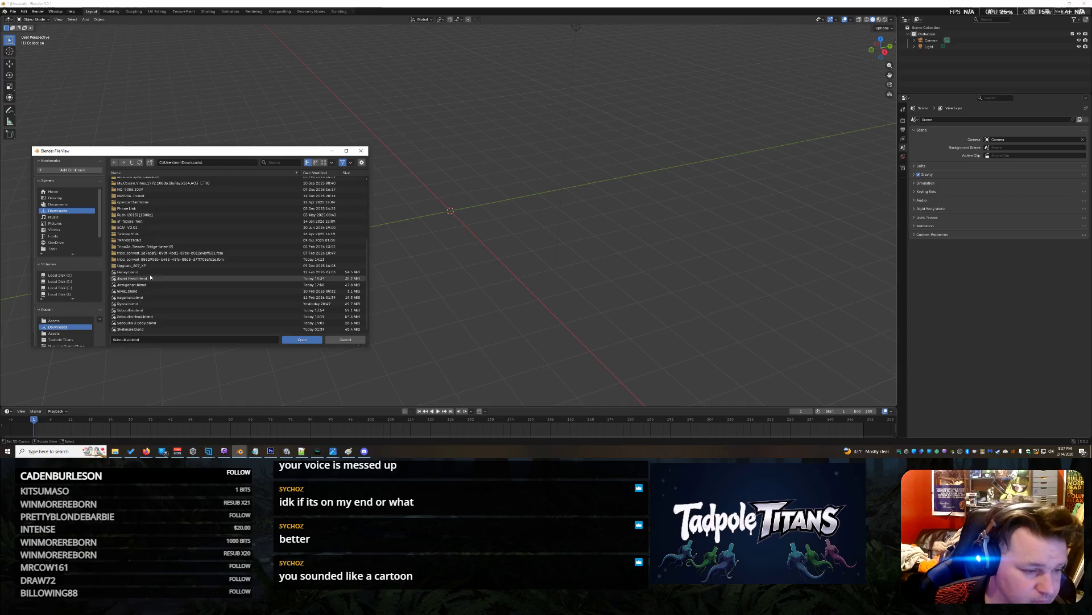
click(345, 339)
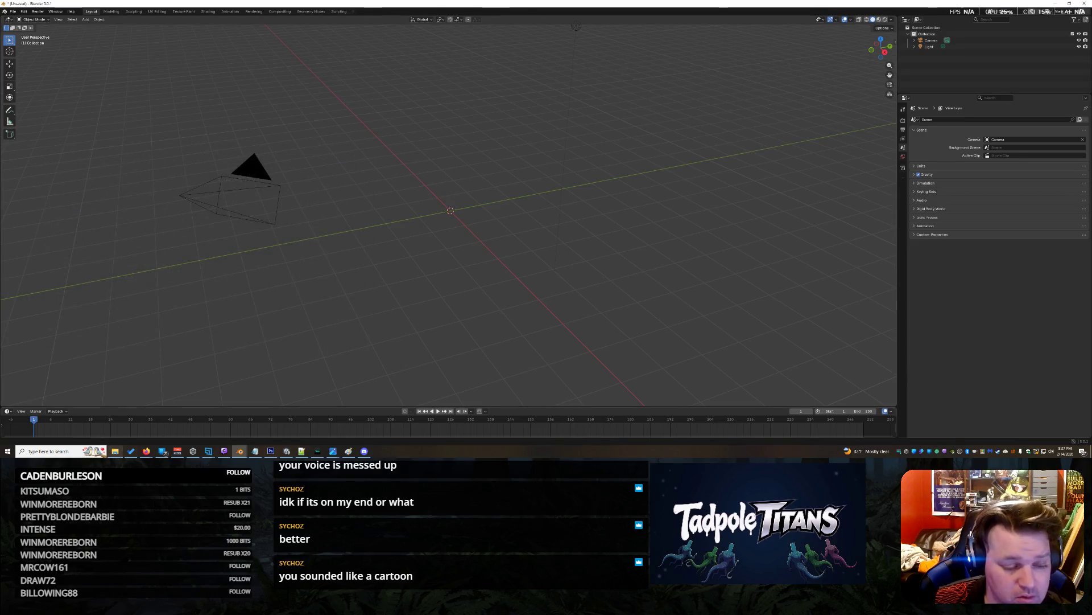
mouse_move(146, 453)
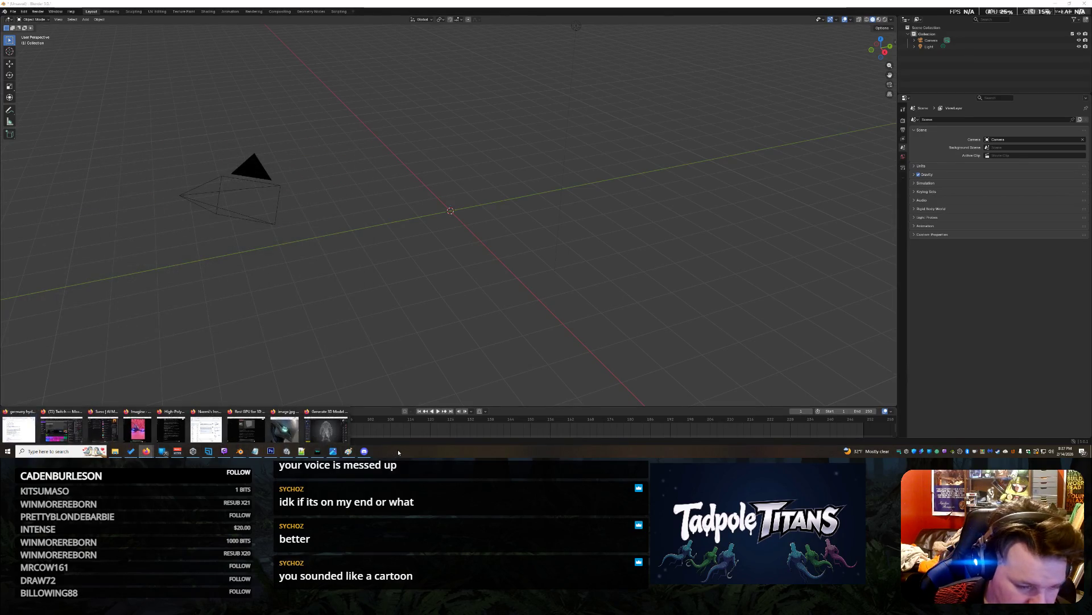
click(329, 431)
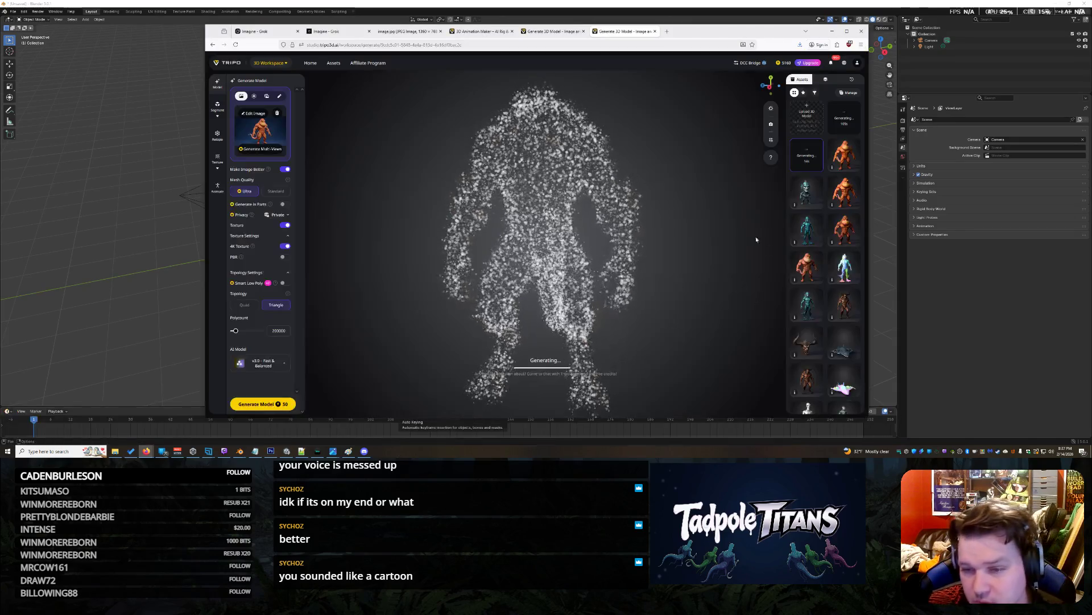
Export the rigged teal creature with its skeleton, then preview its afraid animation.
click(483, 44)
click(483, 33)
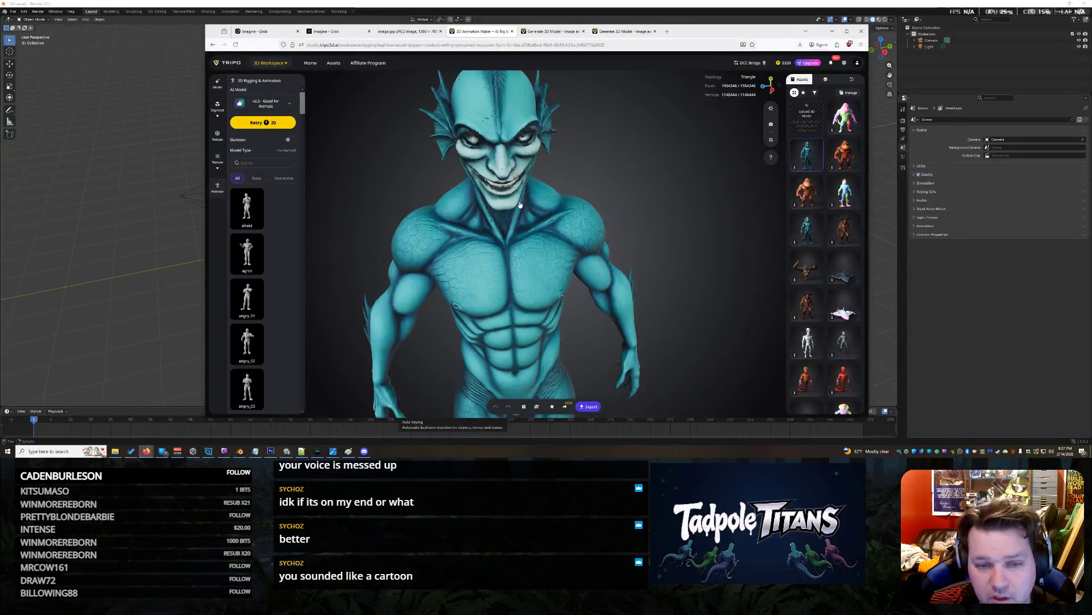
scroll(516, 171, down, 5)
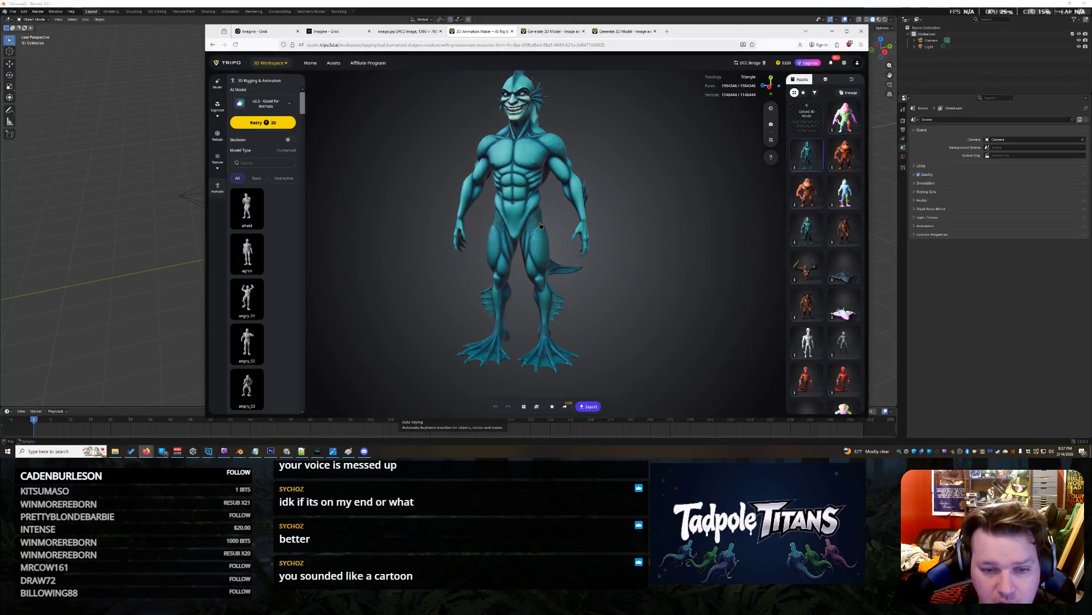
click(594, 407)
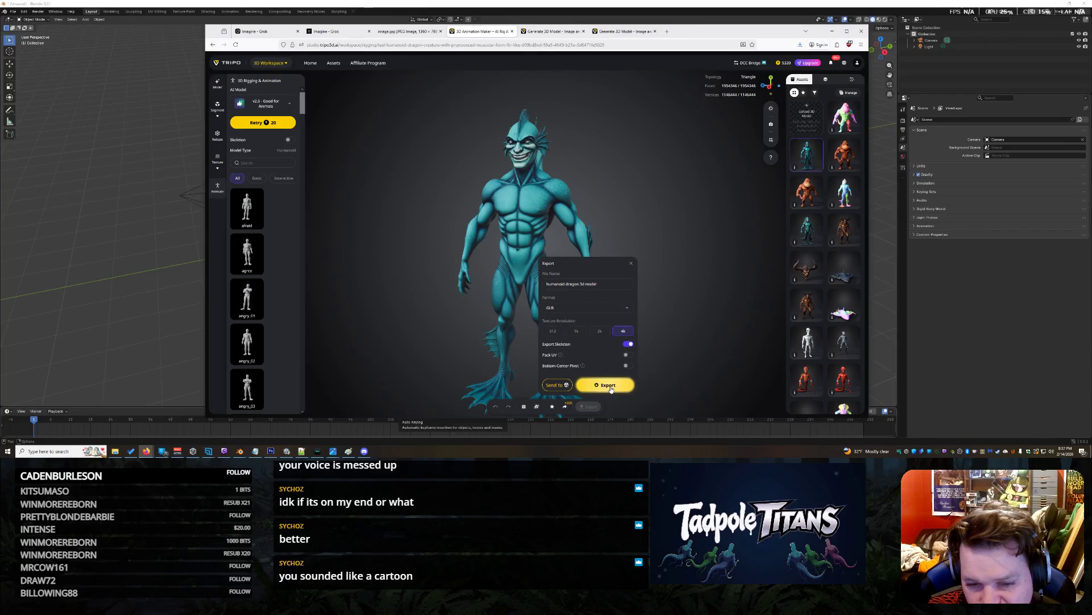
click(631, 265)
click(259, 221)
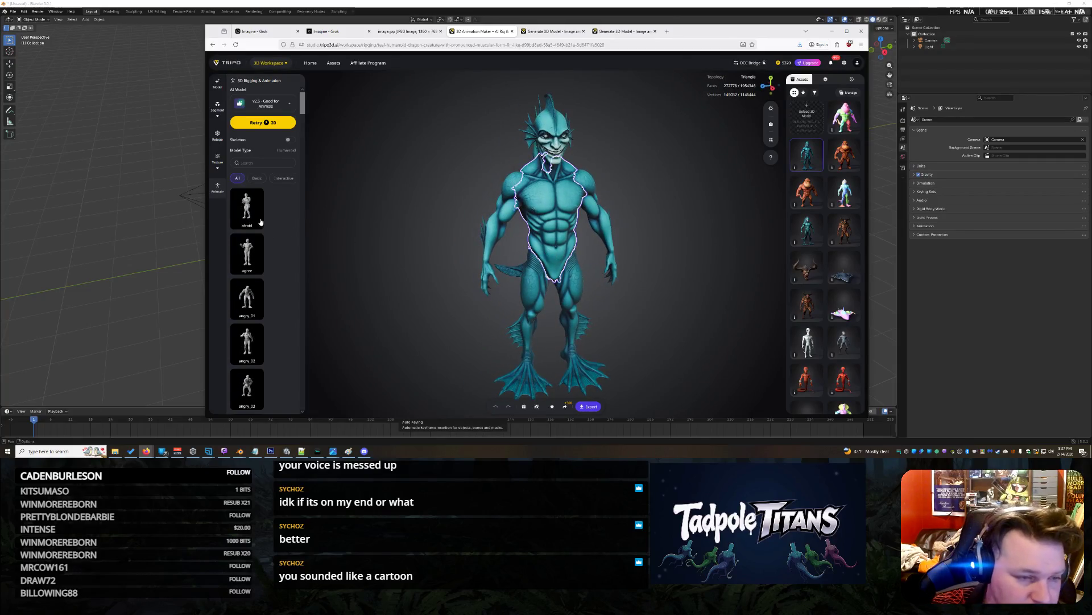
Retarget the walk animation at the bottom of the preset list onto the teal creature.
scroll(254, 222, down, 4)
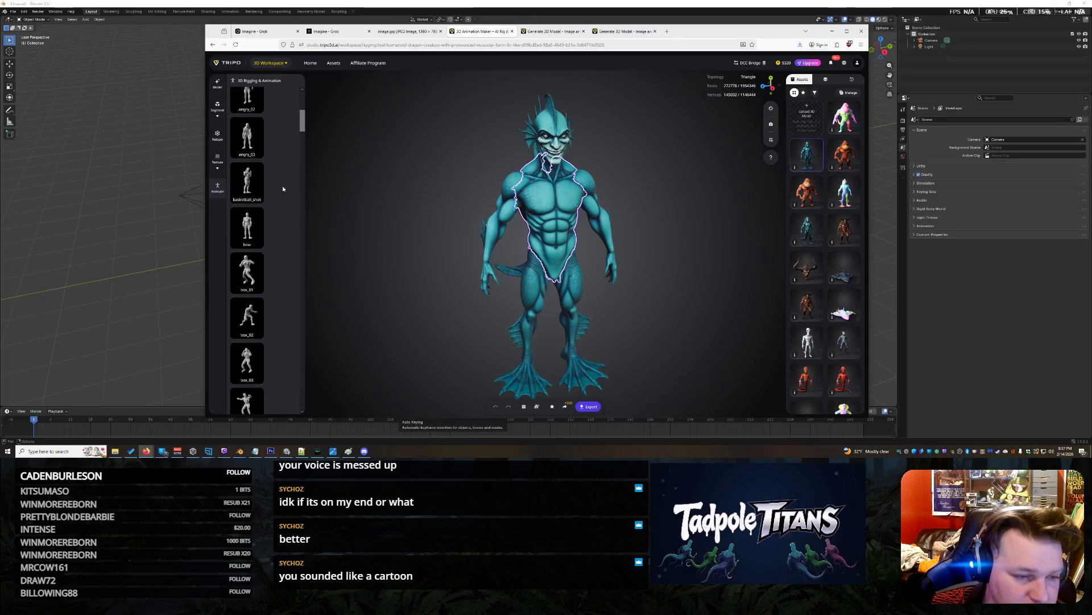
drag(302, 125, 302, 397)
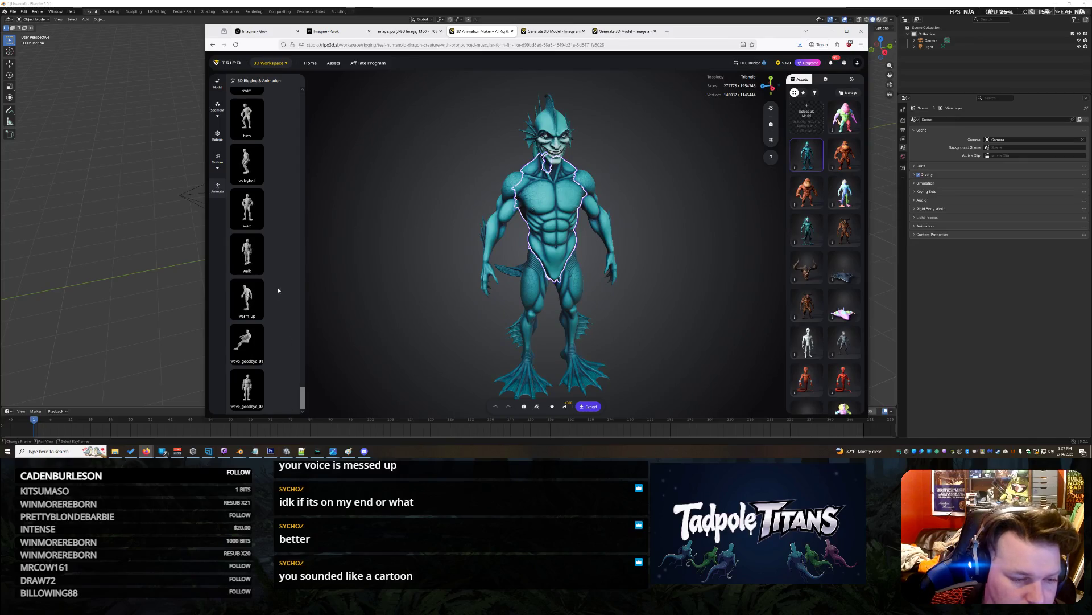
click(251, 251)
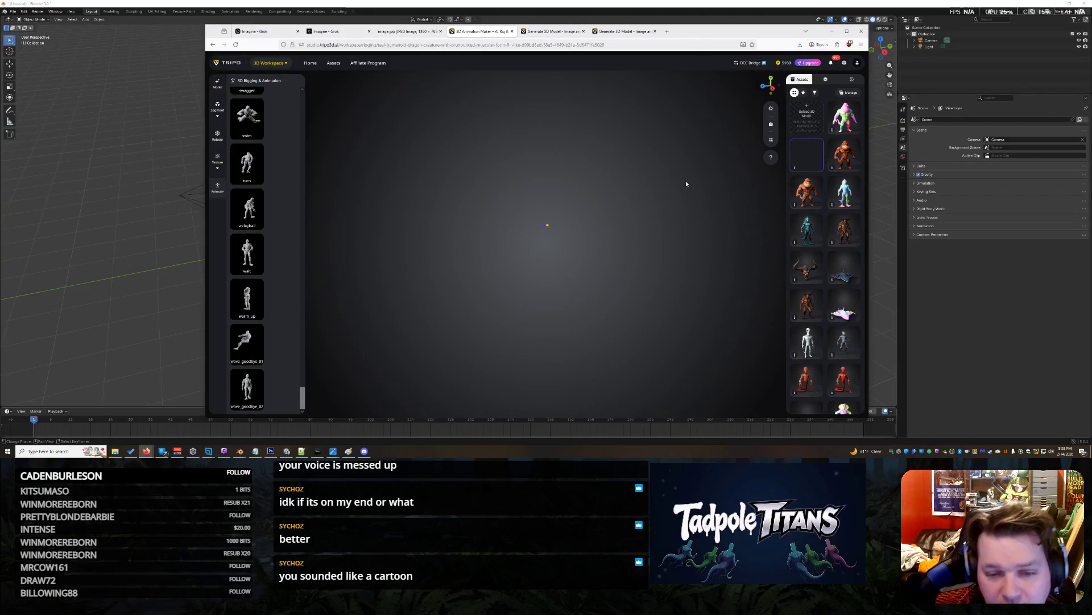
scroll(278, 342, up, 20)
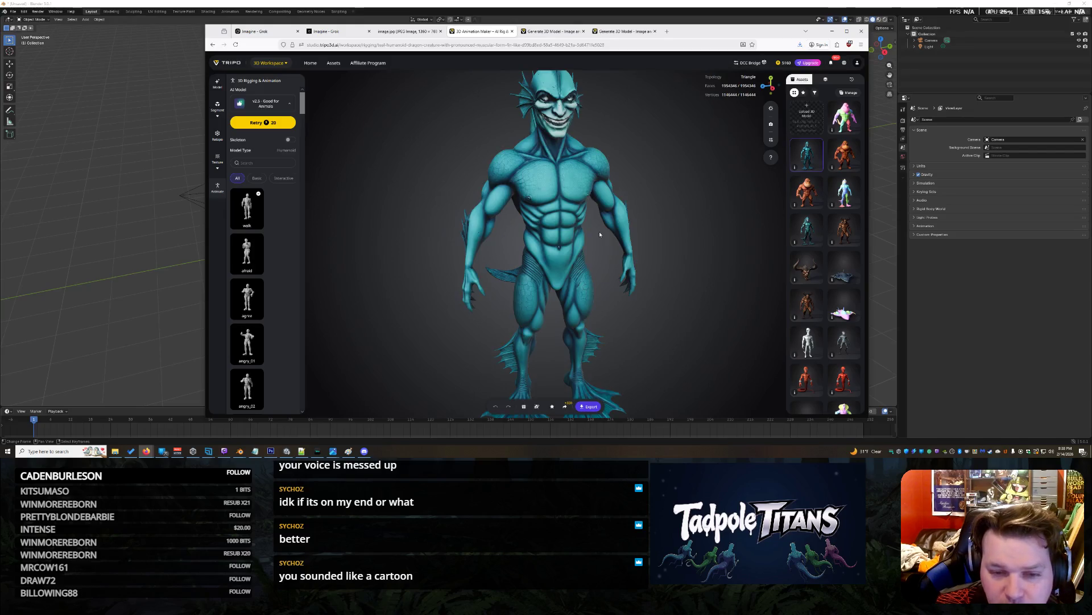
Play the walk animation on the teal creature, view it from the side, and browse the presets.
click(247, 221)
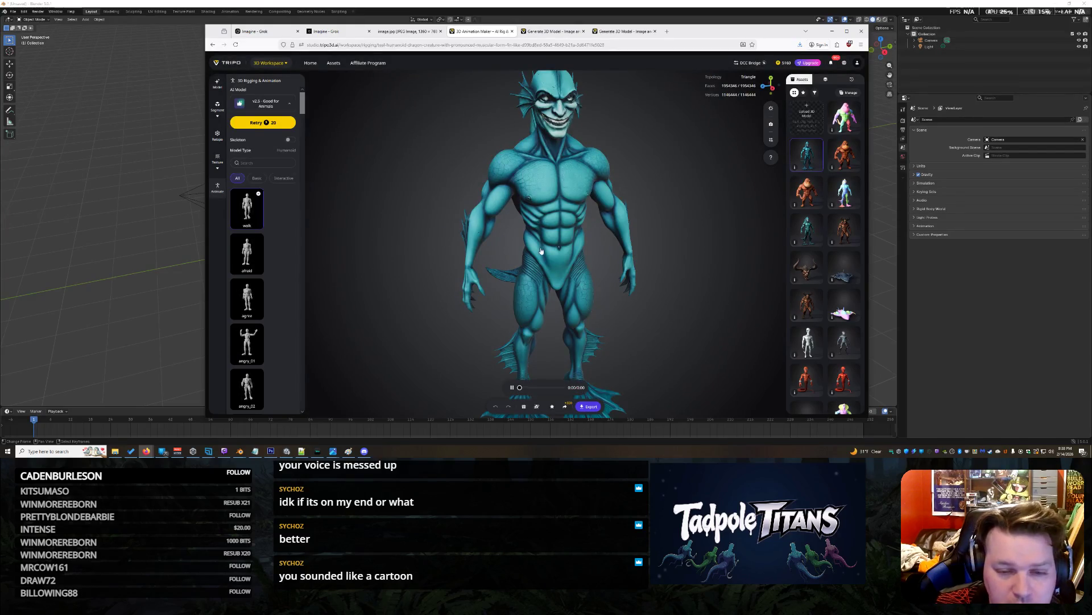
mouse_move(655, 321)
mouse_down()
mouse_move(644, 274)
mouse_move(447, 303)
mouse_move(559, 296)
mouse_up()
scroll(639, 221, up, 5)
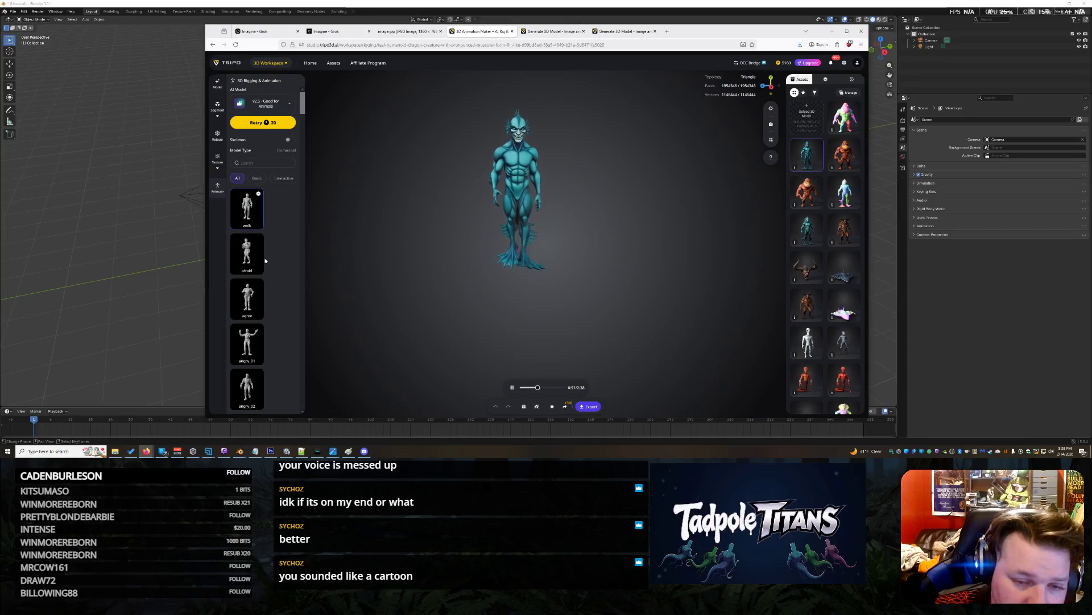
scroll(264, 262, down, 5)
scroll(265, 264, down, 15)
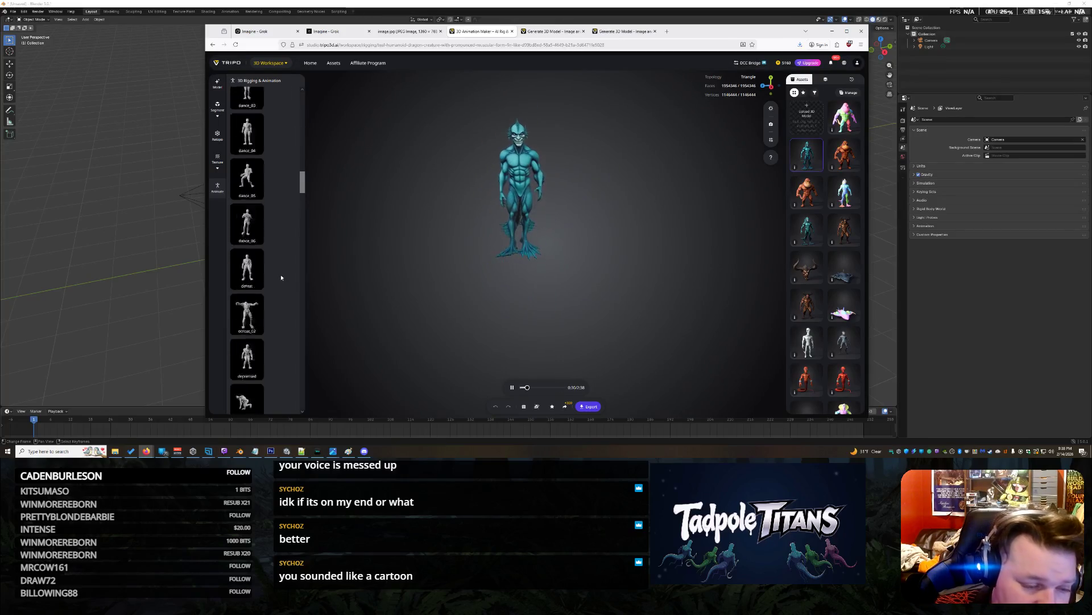
scroll(273, 285, up, 10)
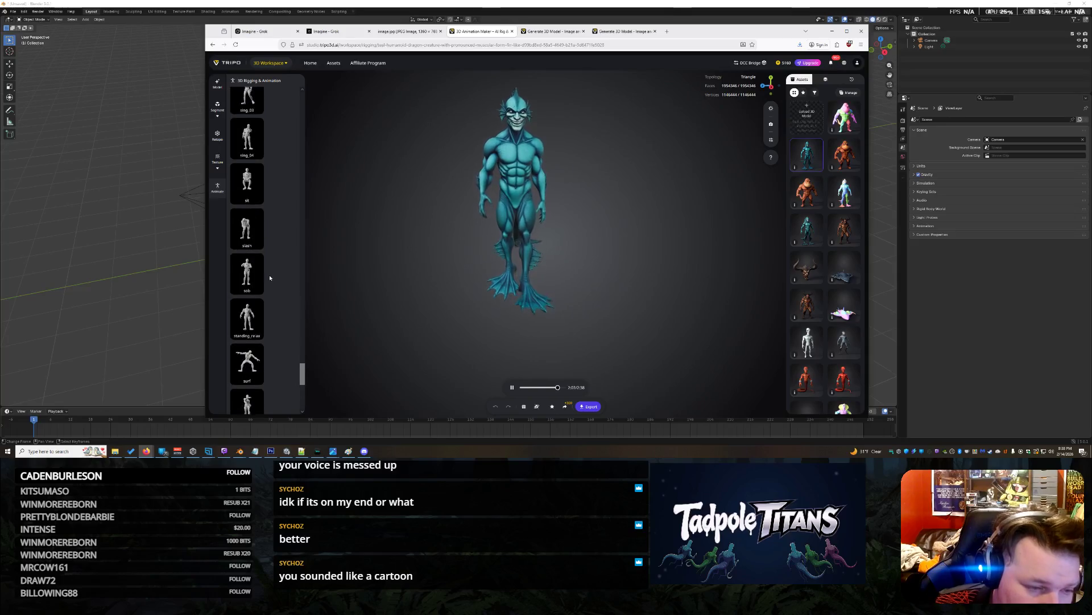
scroll(267, 211, up, 2)
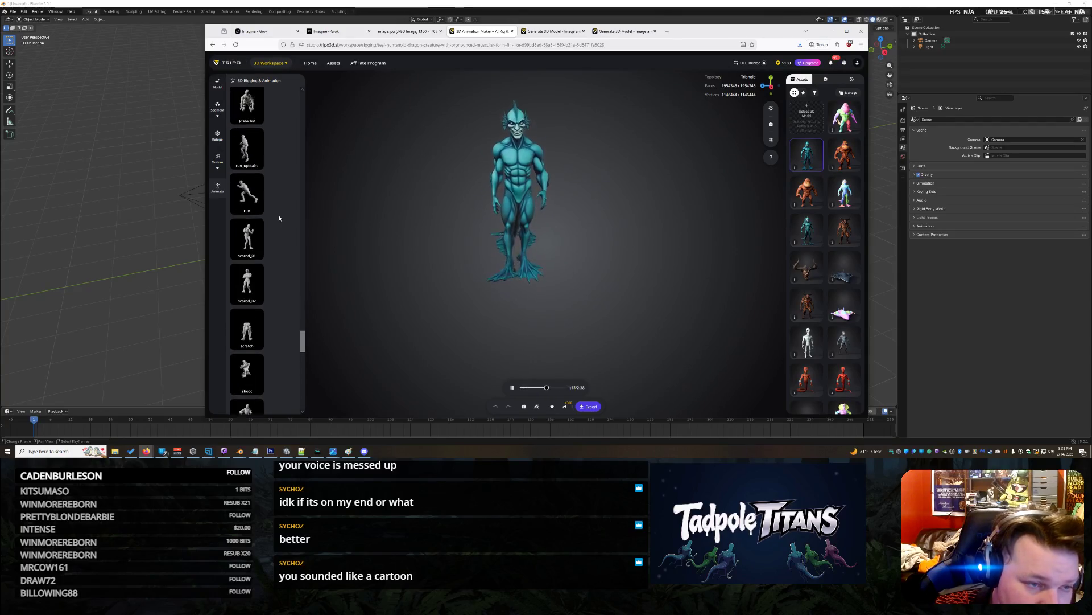
scroll(280, 219, up, 2)
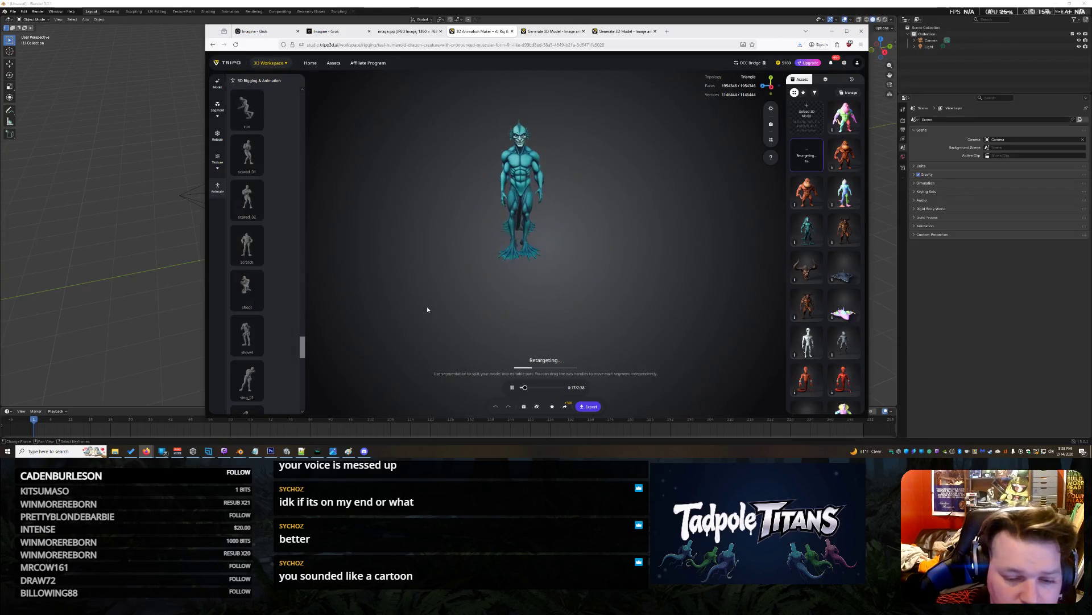
Inspect the creature's run animation from behind.
scroll(278, 309, up, 20)
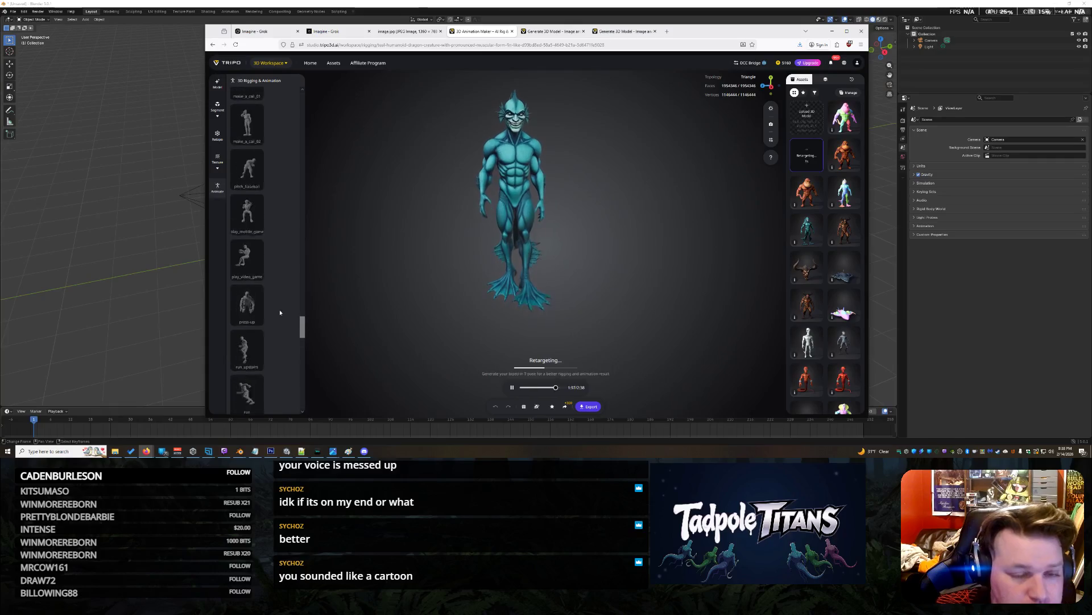
scroll(270, 334, up, 15)
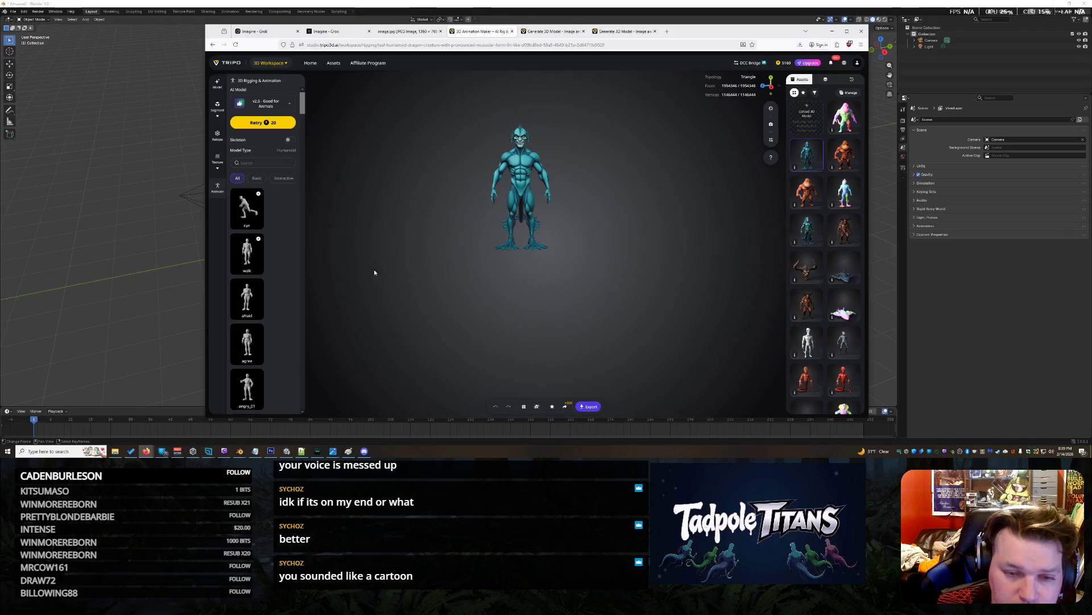
mouse_move(479, 294)
mouse_down()
mouse_move(625, 304)
mouse_move(587, 300)
mouse_move(639, 323)
mouse_move(494, 298)
mouse_up()
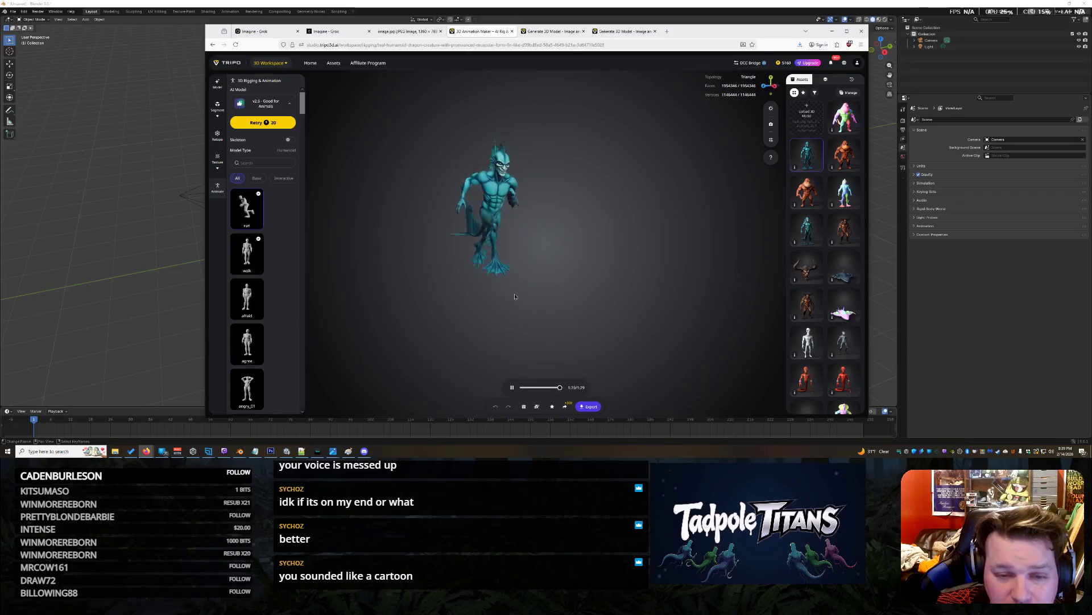
Send another animation preset from the list for retargeting onto the creature.
scroll(252, 312, down, 5)
scroll(252, 312, down, 6)
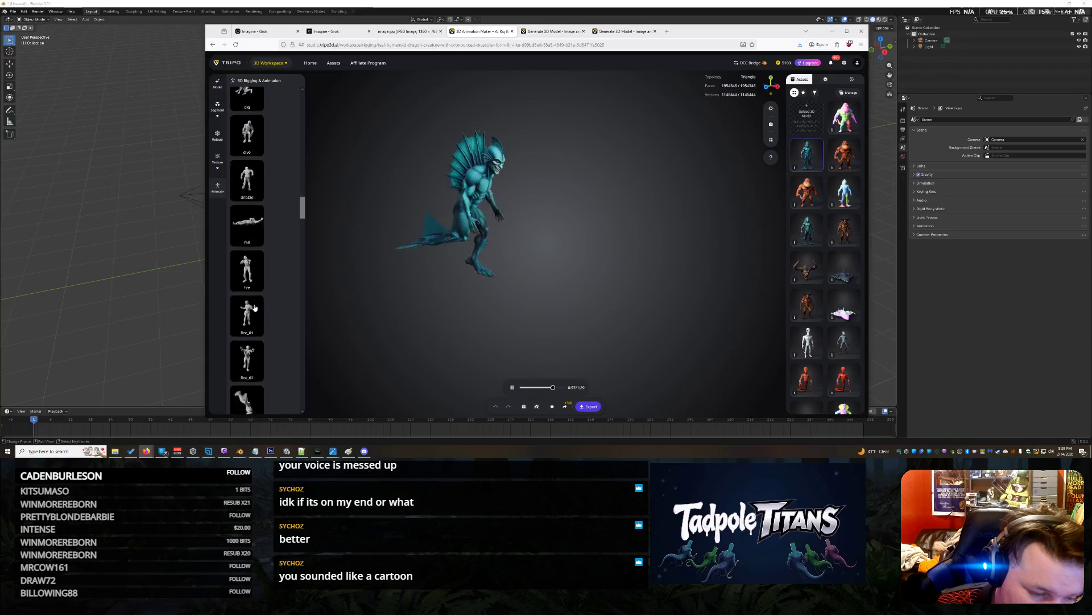
scroll(255, 307, down, 6)
scroll(255, 308, up, 5)
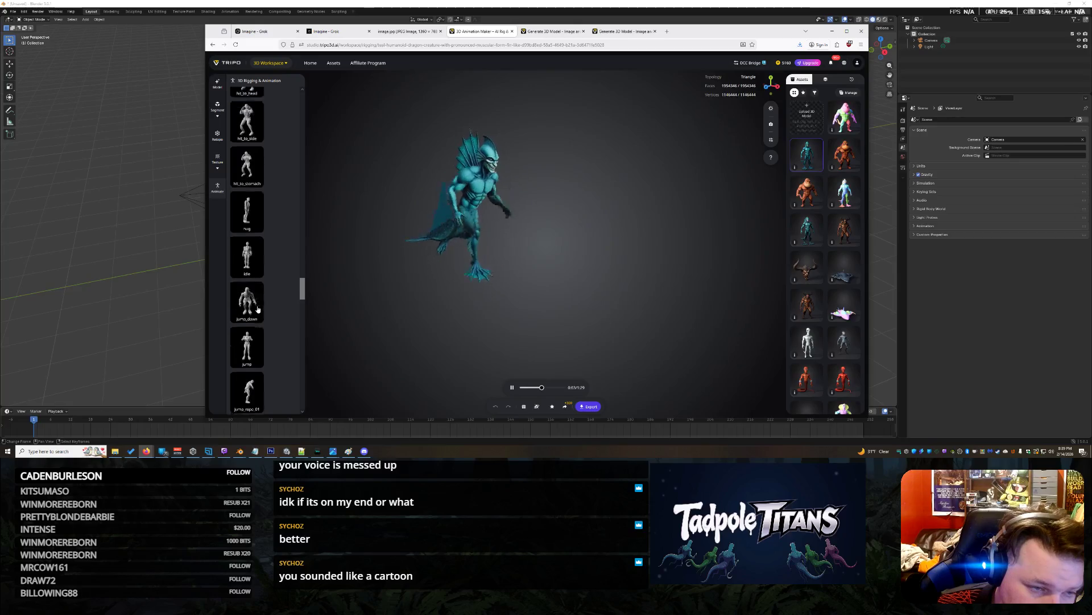
scroll(255, 308, down, 1)
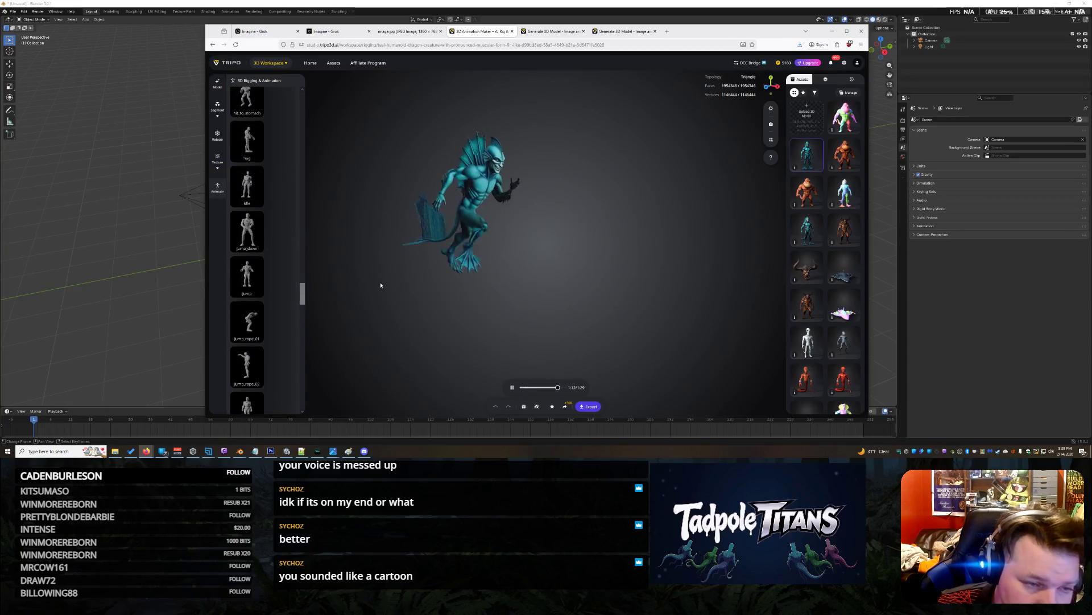
click(247, 230)
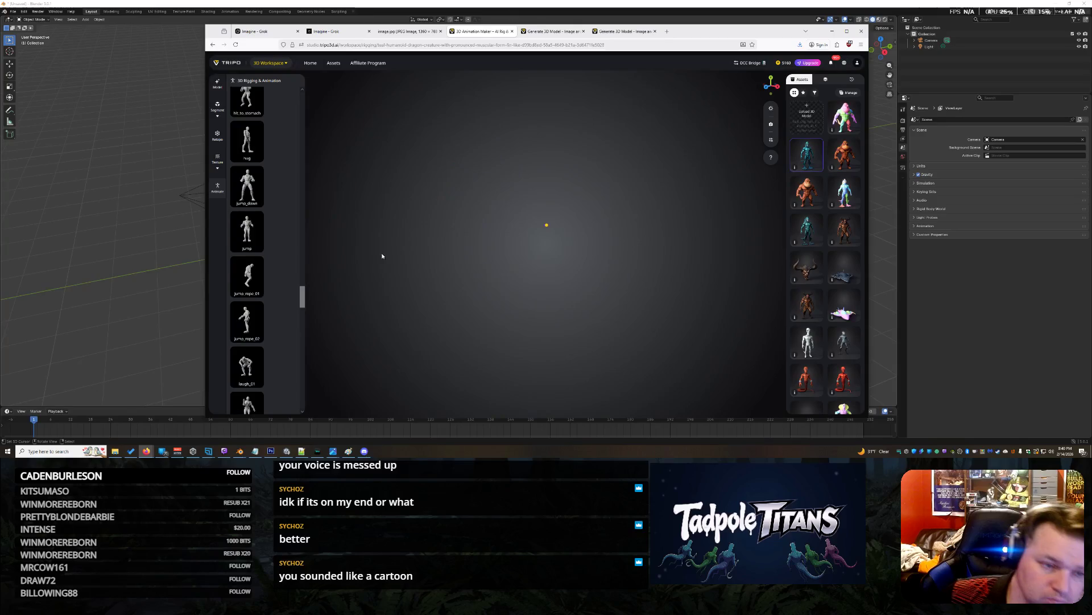
Play the idle animation and view the finned creature from the front and rear three-quarter.
scroll(281, 240, up, 10)
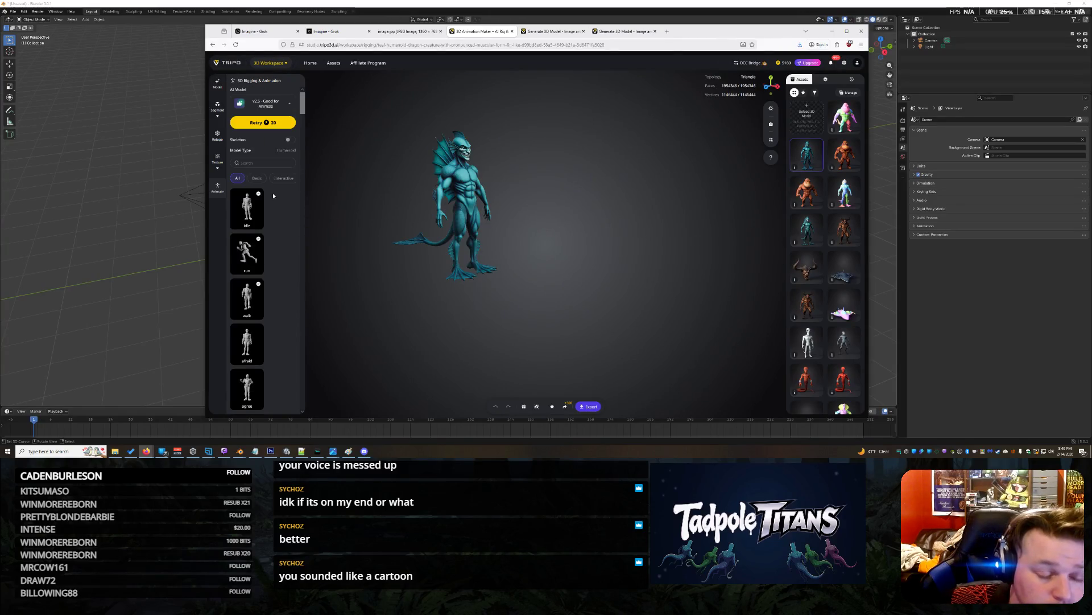
click(242, 216)
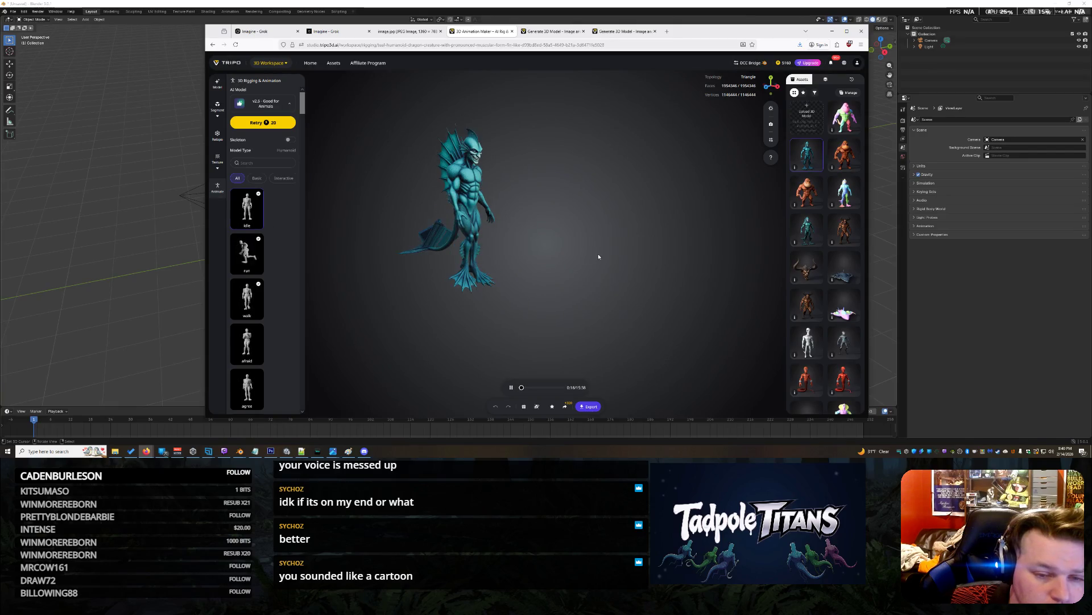
mouse_move(598, 257)
mouse_down()
mouse_move(649, 271)
mouse_move(602, 262)
mouse_up()
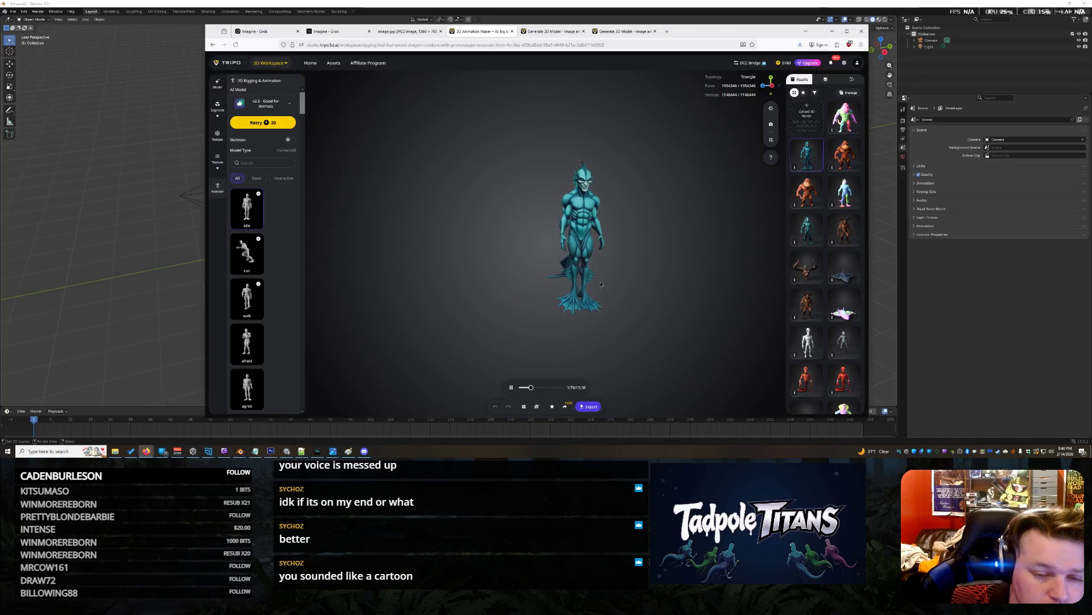
mouse_move(558, 275)
mouse_down()
mouse_move(676, 290)
mouse_move(626, 288)
mouse_move(763, 317)
mouse_move(781, 236)
mouse_move(605, 284)
mouse_up()
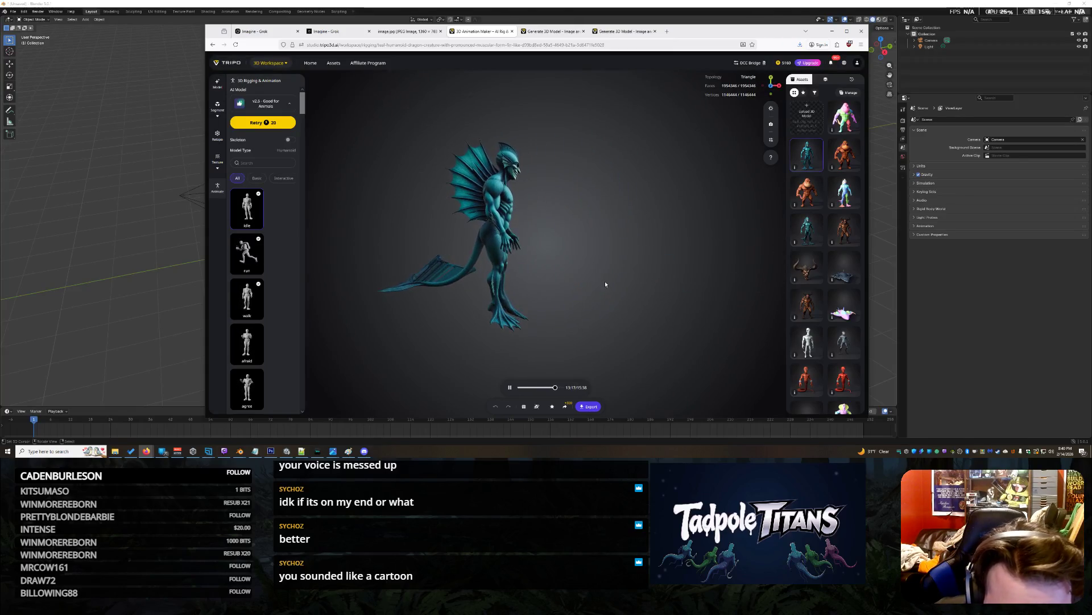
Apply the dance_04 animation from the preset list to the creature.
scroll(265, 347, down, 15)
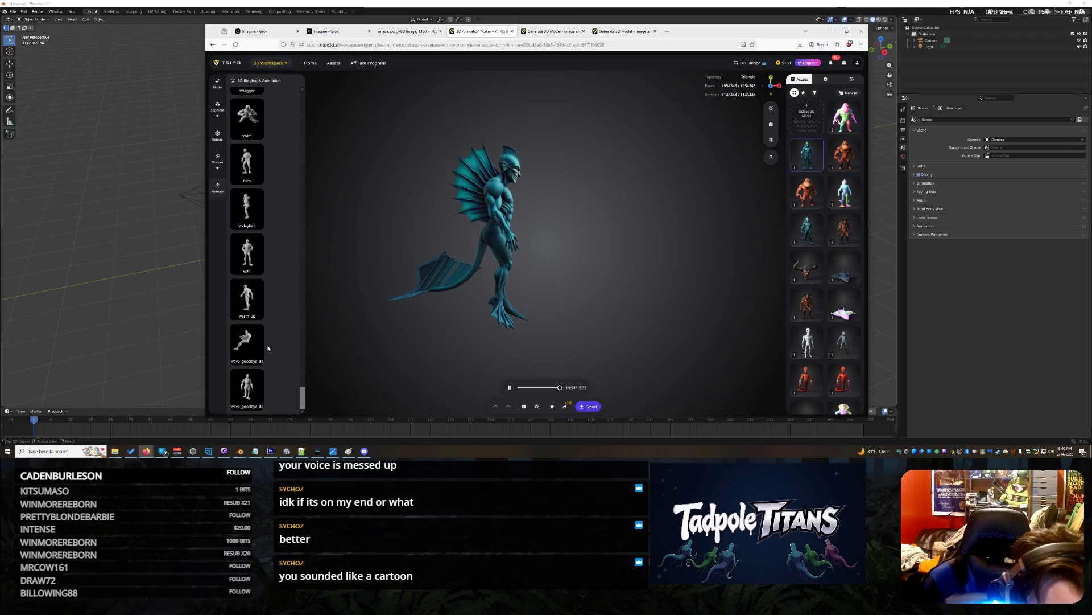
scroll(268, 344, up, 5)
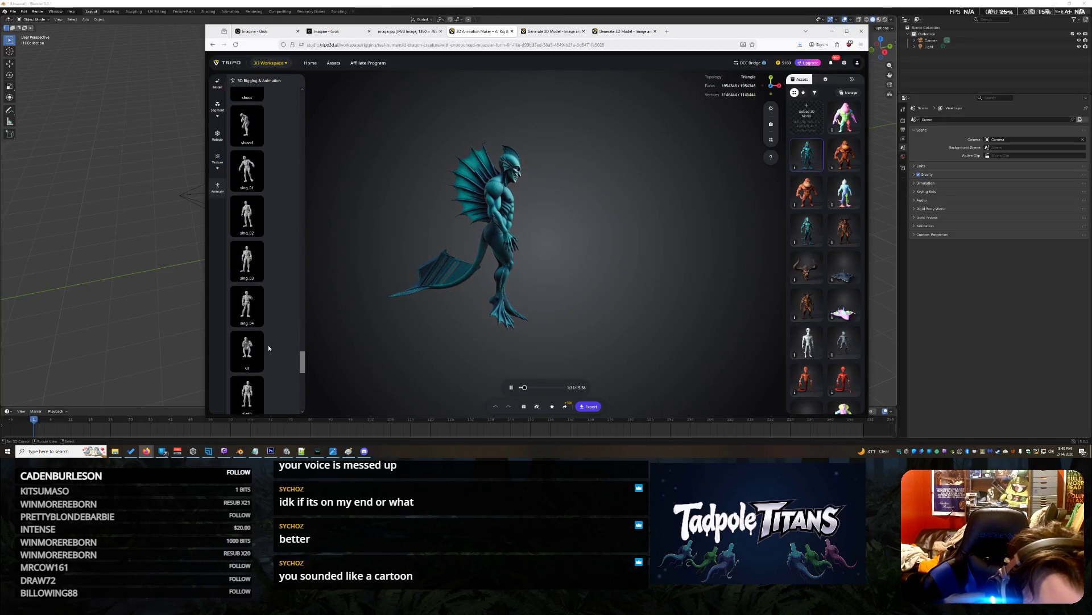
scroll(267, 346, up, 5)
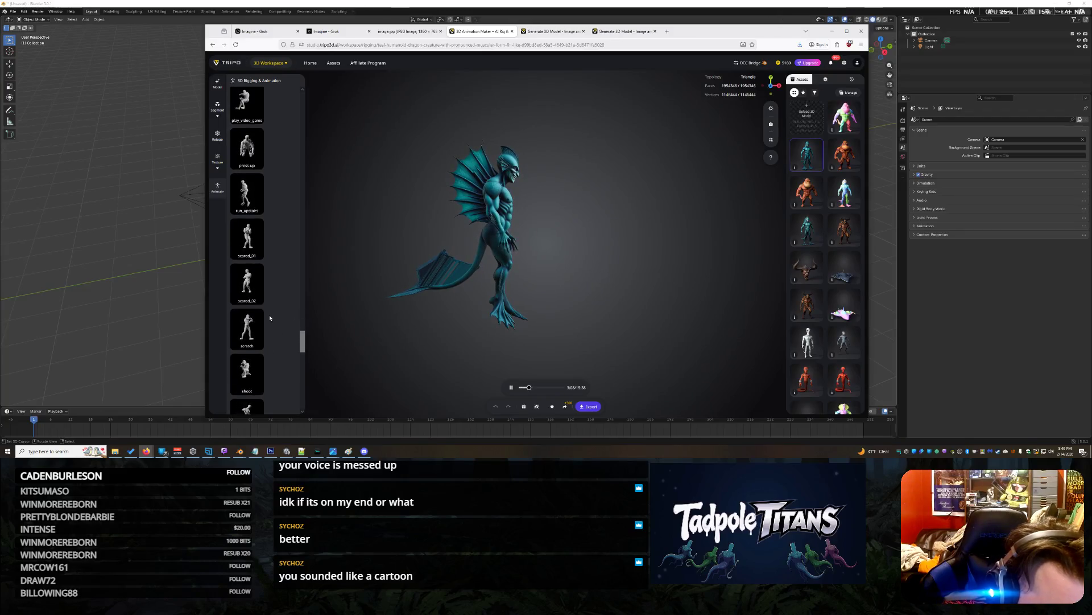
scroll(270, 317, up, 5)
scroll(270, 318, up, 5)
scroll(271, 315, up, 5)
scroll(271, 319, up, 5)
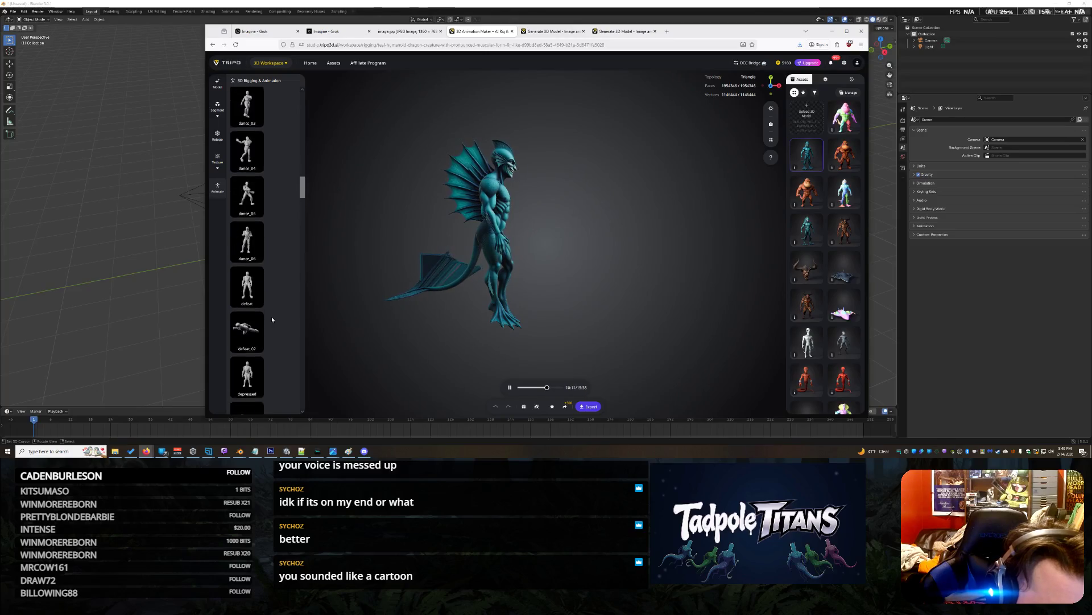
scroll(272, 319, up, 2)
scroll(272, 319, up, 1)
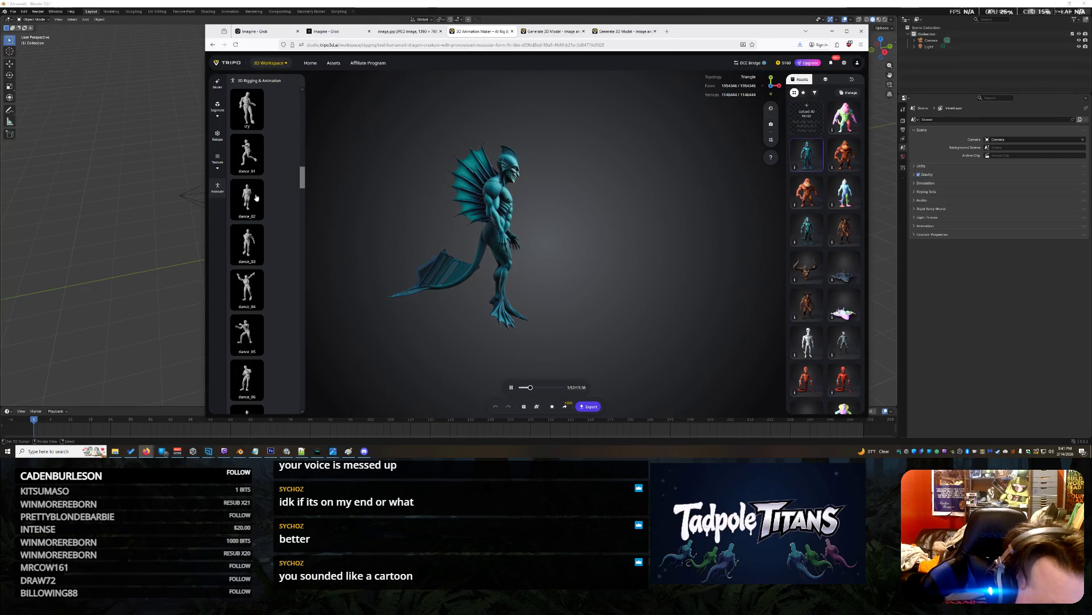
click(253, 291)
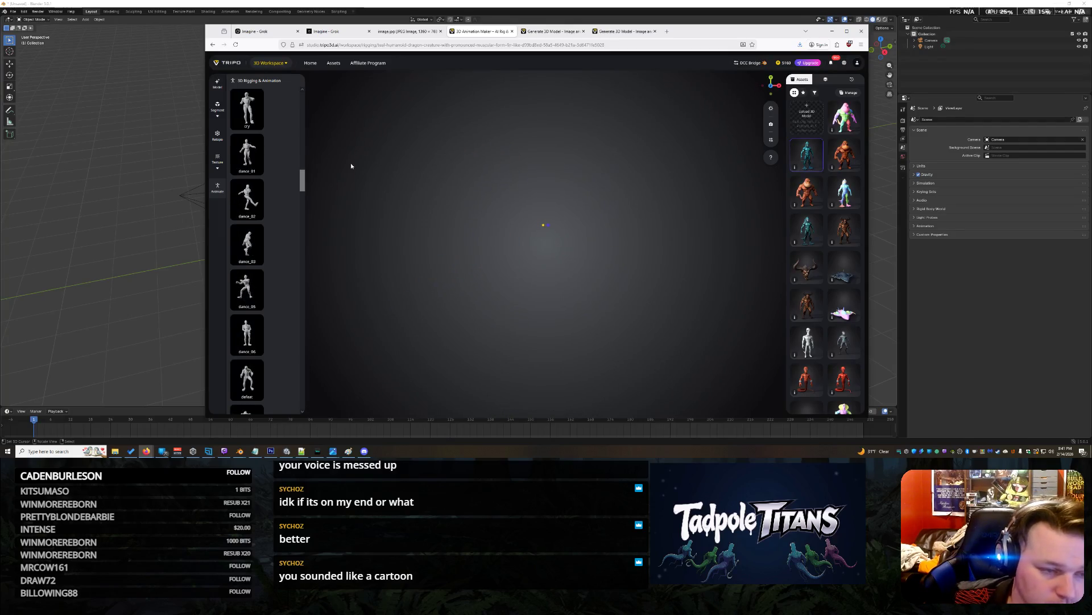
Turn the dancing creature to face front and queue another animation for retargeting.
scroll(245, 239, up, 10)
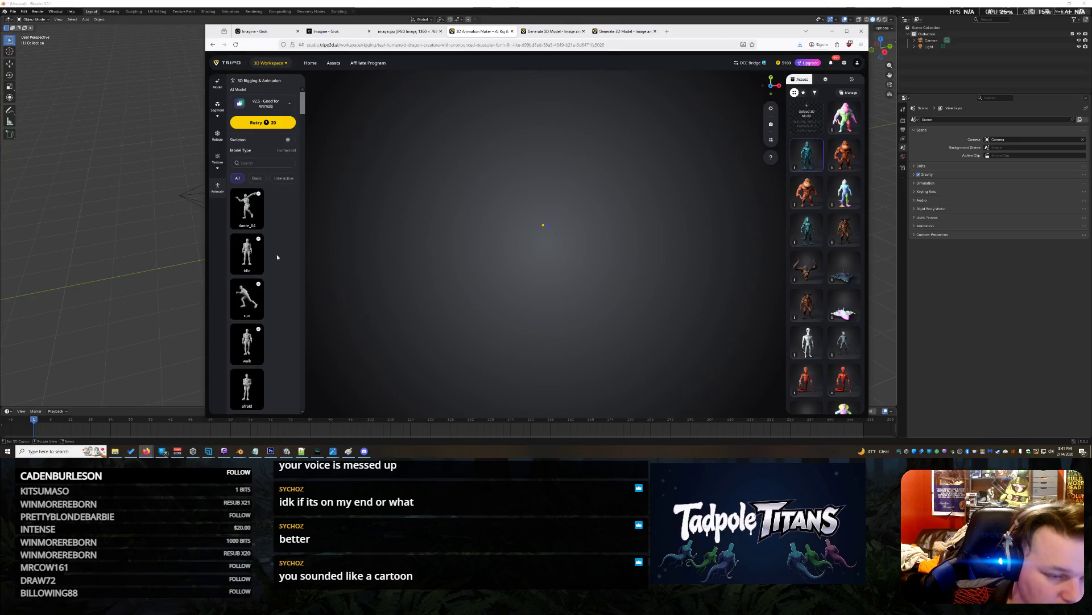
scroll(257, 268, down, 2)
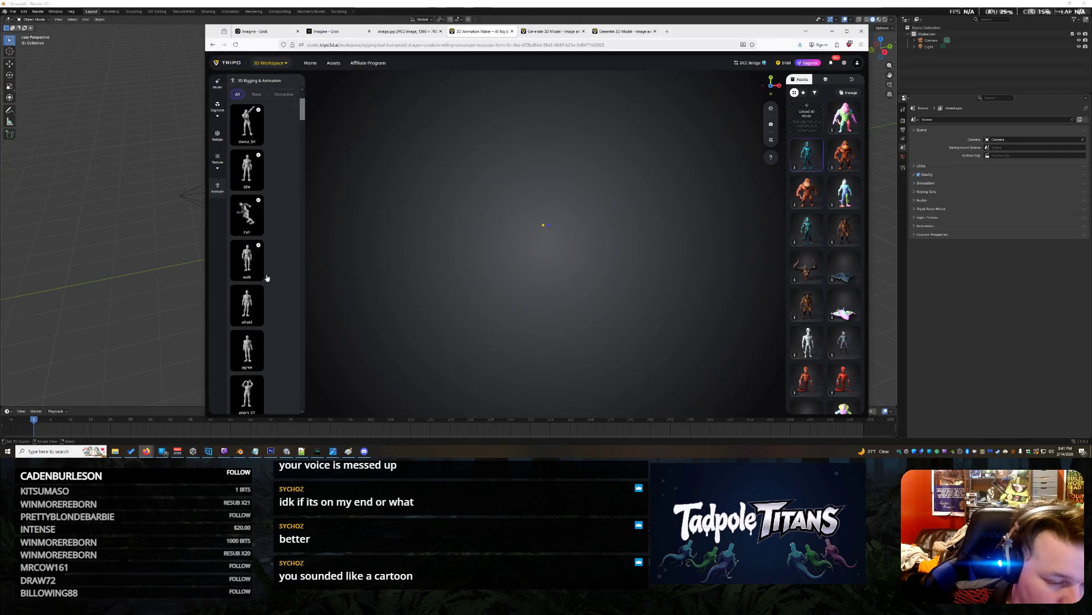
scroll(265, 251, up, 2)
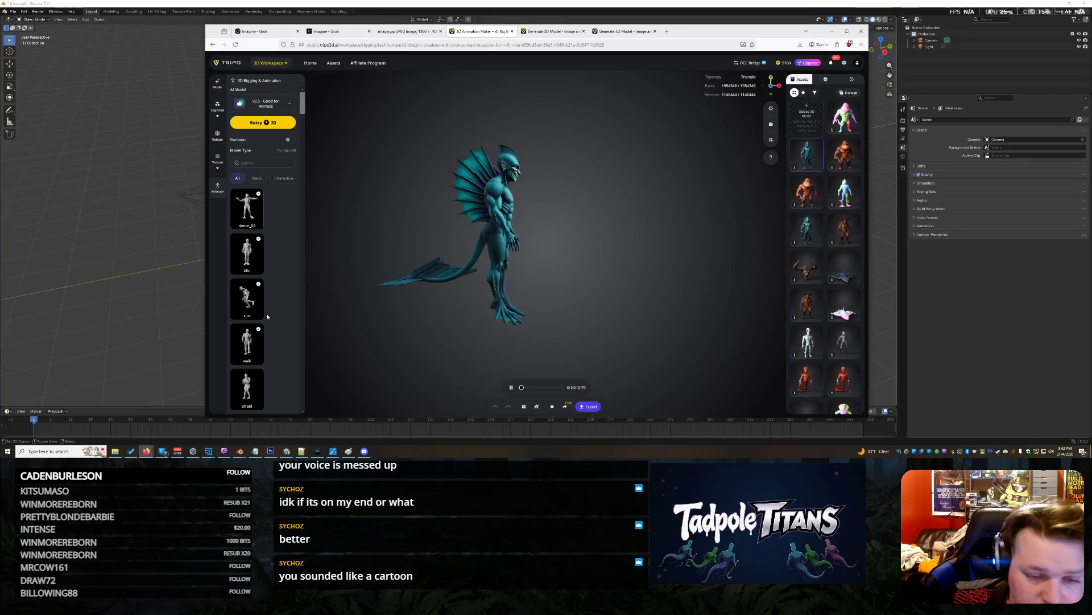
scroll(267, 313, down, 10)
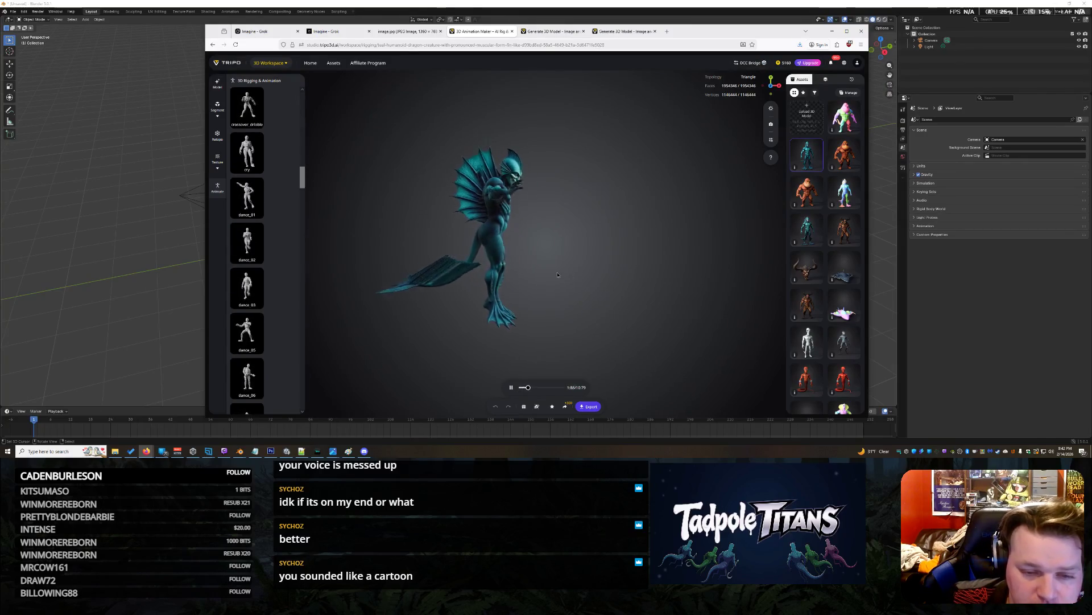
drag(564, 279, 488, 279)
scroll(262, 323, down, 10)
scroll(259, 337, down, 10)
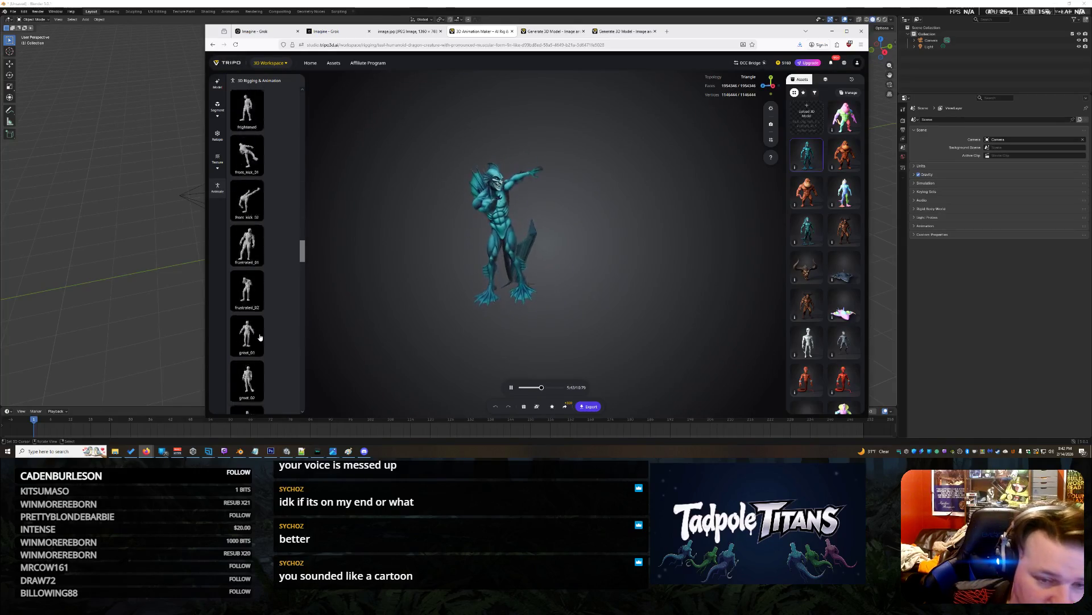
scroll(260, 337, down, 2)
click(247, 145)
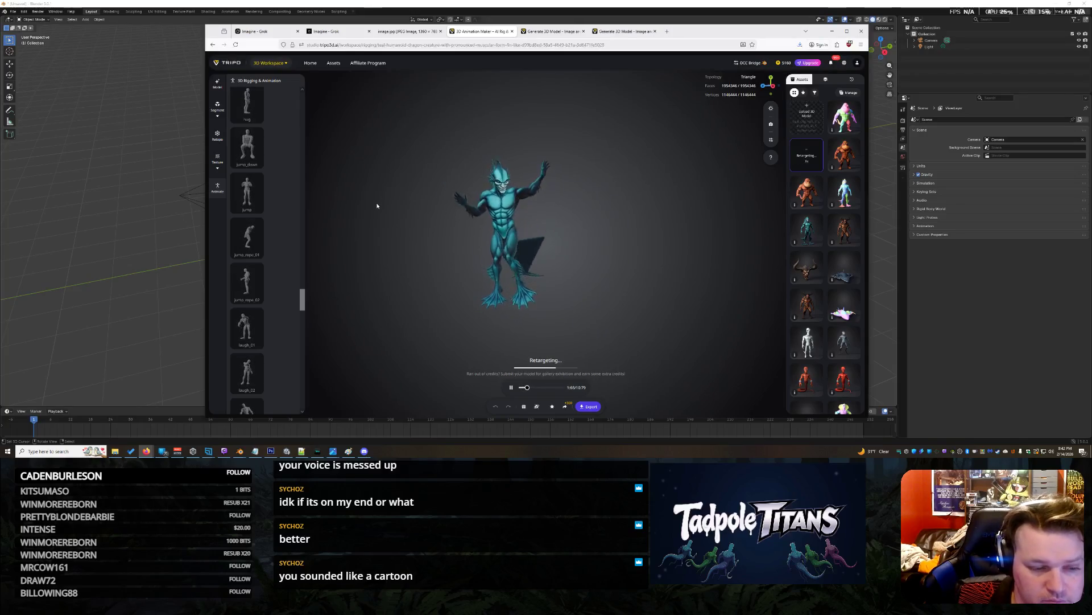
Bring up the orange muscular creature's model page.
scroll(268, 239, up, 3)
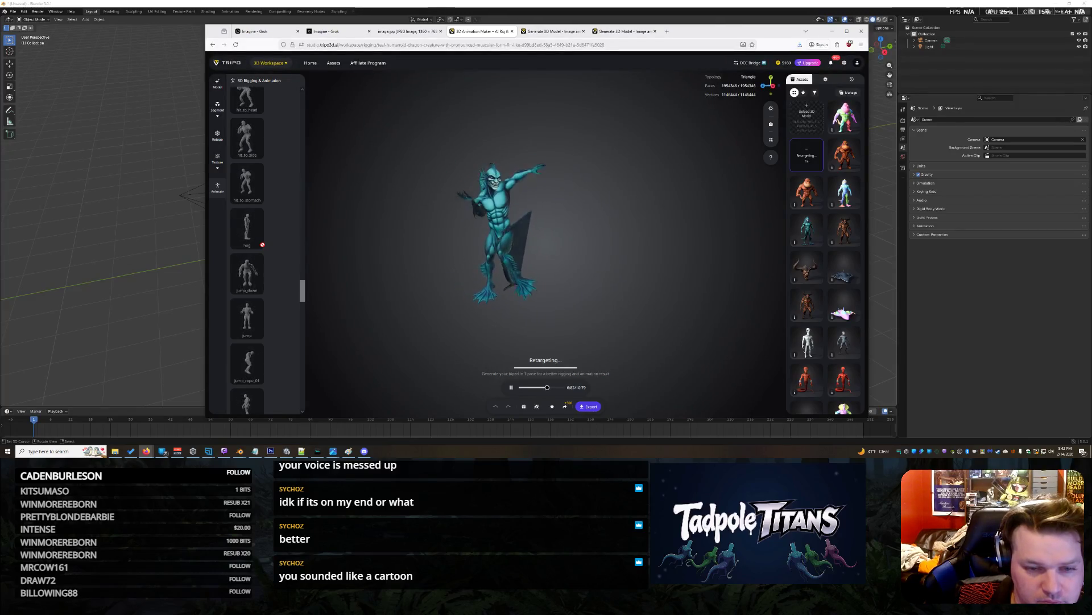
scroll(262, 247, down, 1)
scroll(263, 250, down, 1)
scroll(263, 252, up, 2)
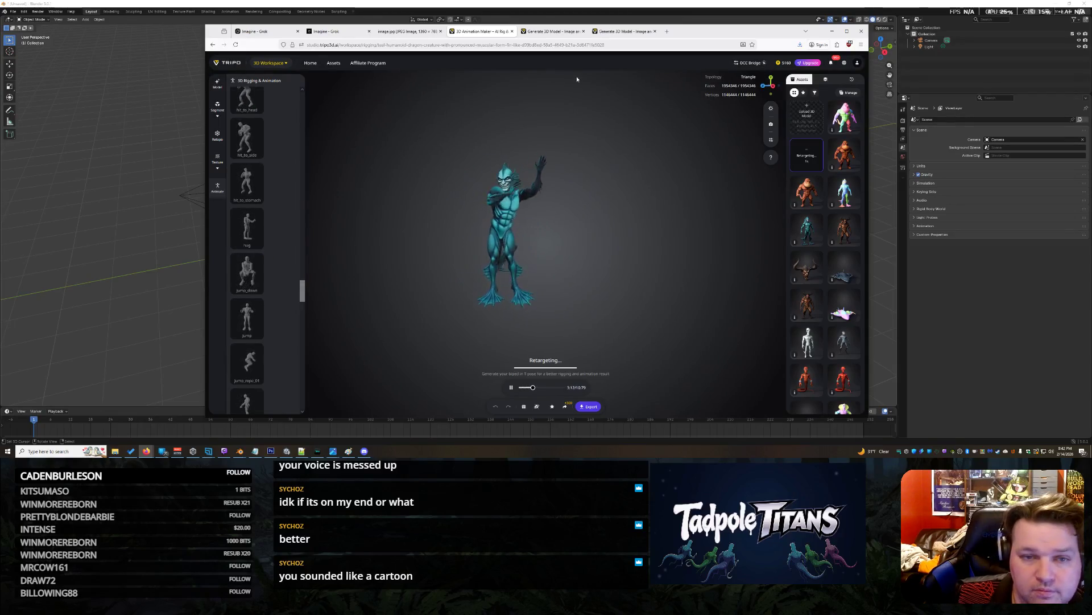
click(559, 32)
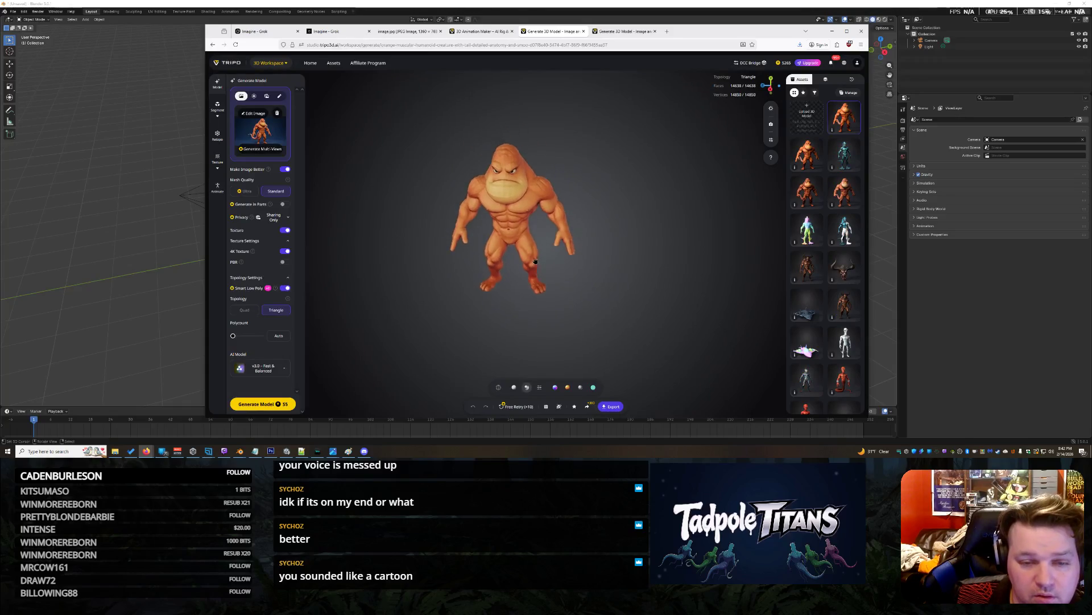
Zoom in on the orange creature's face, then return to the rigging and animation workspace.
scroll(541, 236, up, 5)
mouse_move(540, 238)
mouse_down()
mouse_move(490, 251)
mouse_move(649, 245)
mouse_move(490, 242)
mouse_move(506, 222)
mouse_move(503, 245)
mouse_move(495, 209)
mouse_move(499, 221)
mouse_move(484, 234)
mouse_move(510, 238)
mouse_up()
scroll(490, 242, down, 5)
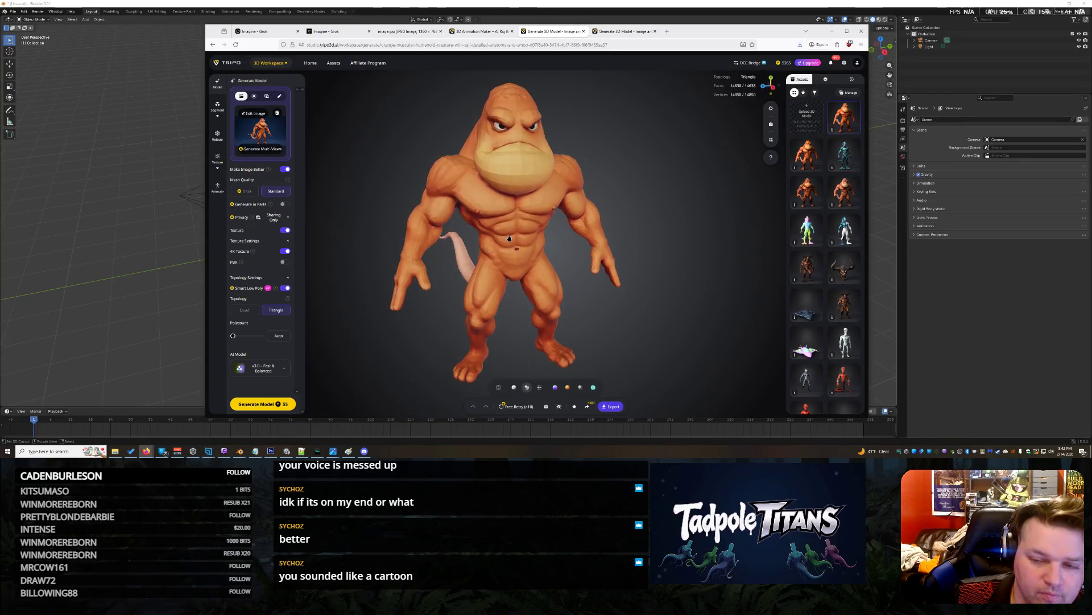
click(481, 31)
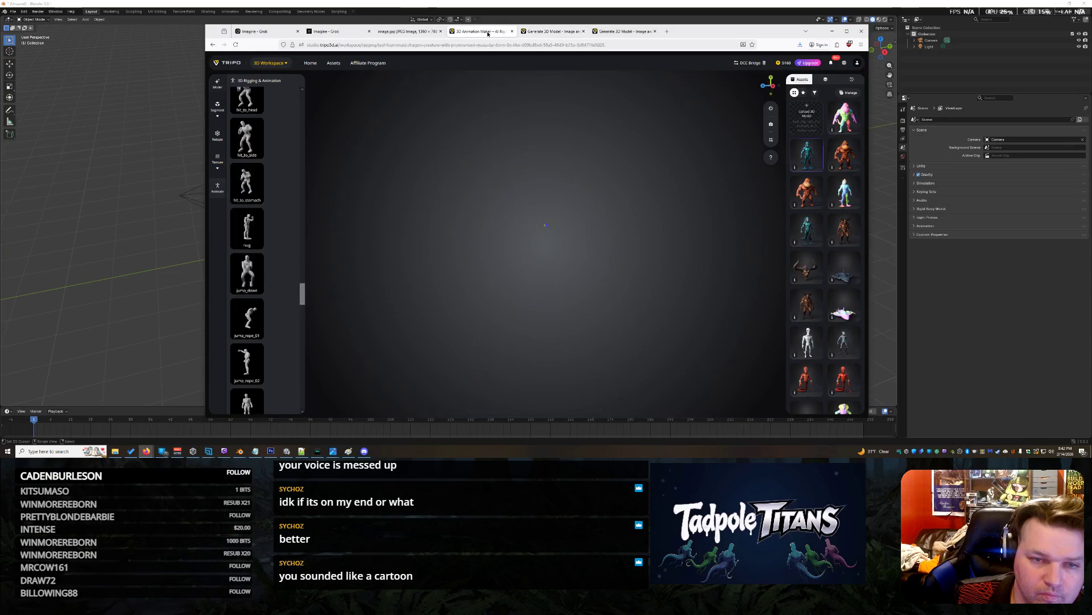
Open the brown spiny-tailed creature's model, view its tail, sides and back, then load it for rigging.
click(623, 31)
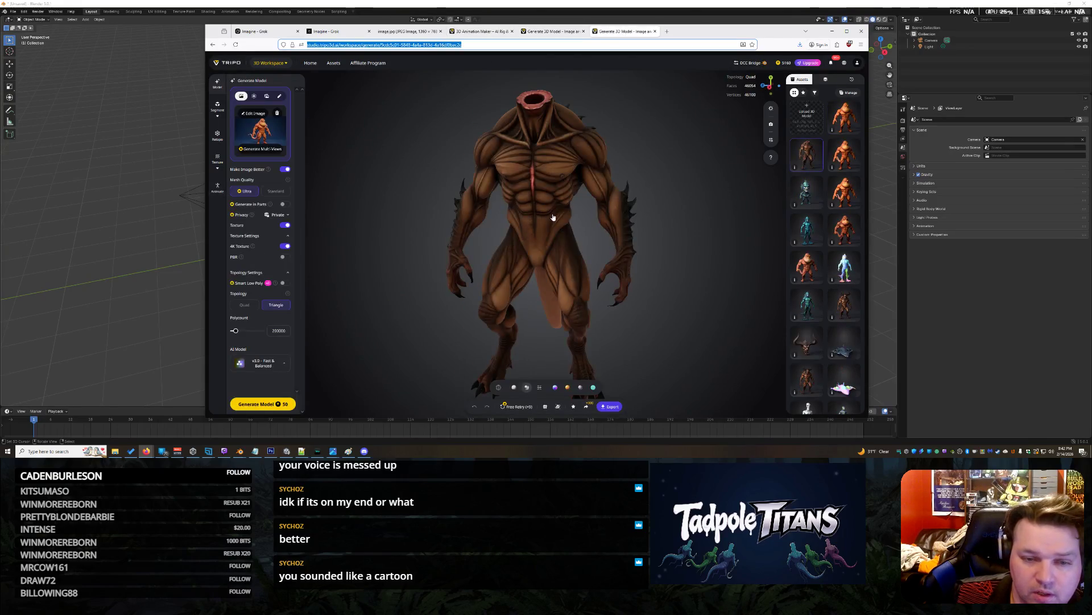
mouse_move(557, 217)
mouse_down()
mouse_move(610, 227)
mouse_move(496, 224)
mouse_up()
scroll(497, 245, up, 5)
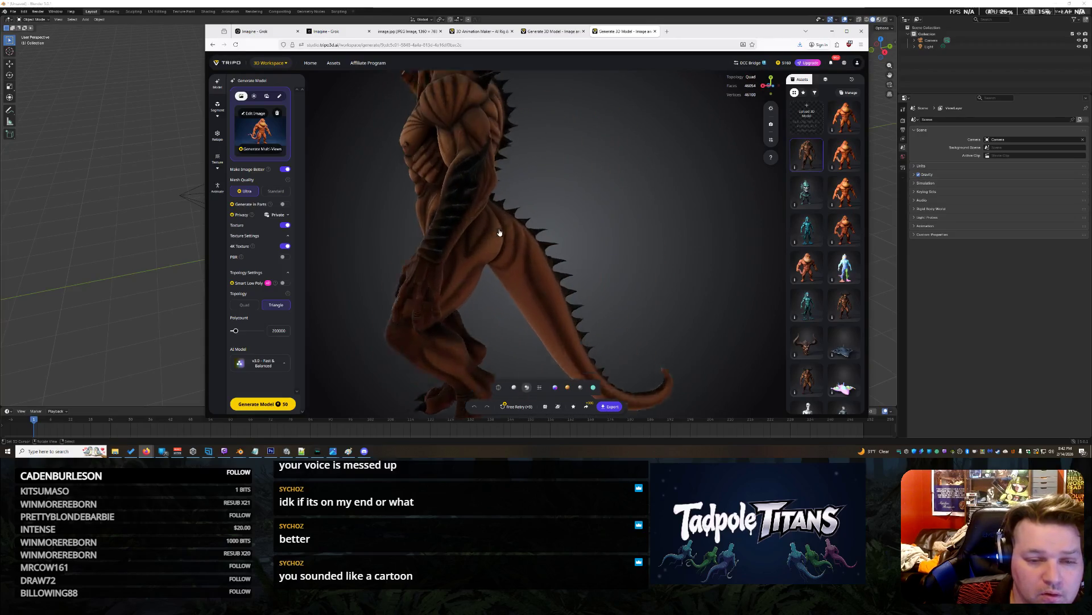
scroll(507, 228, down, 5)
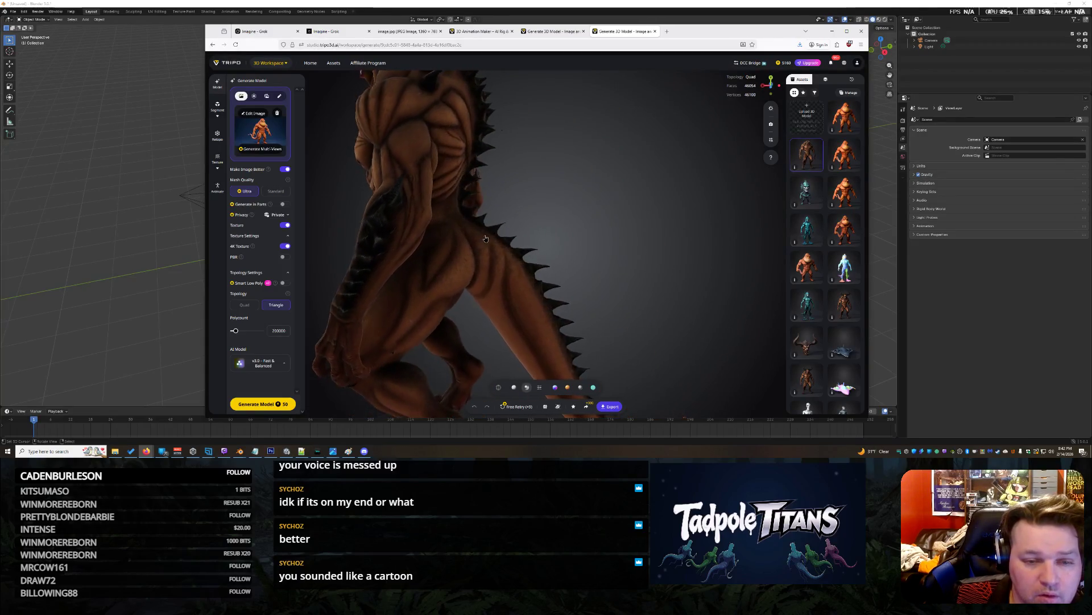
mouse_move(394, 241)
mouse_down()
mouse_move(490, 265)
mouse_move(662, 247)
mouse_up()
mouse_move(540, 290)
mouse_down()
mouse_move(585, 219)
mouse_move(631, 191)
mouse_move(636, 201)
mouse_move(414, 228)
mouse_up()
mouse_move(515, 226)
mouse_down()
mouse_move(542, 224)
mouse_move(520, 209)
mouse_up()
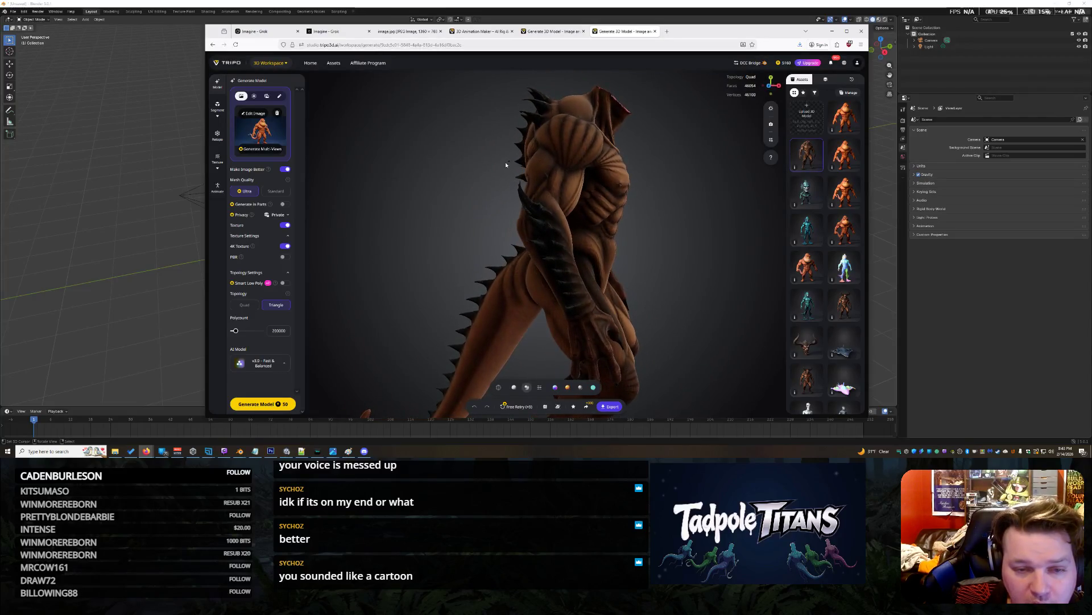
mouse_move(580, 228)
mouse_down()
mouse_move(499, 216)
mouse_move(497, 255)
mouse_move(502, 222)
mouse_up()
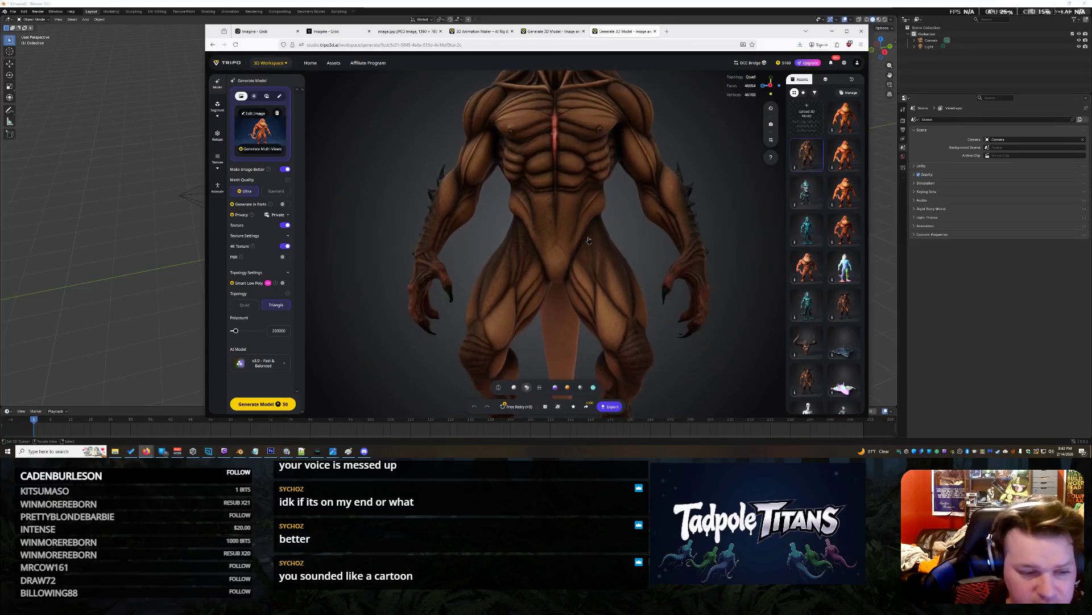
click(219, 187)
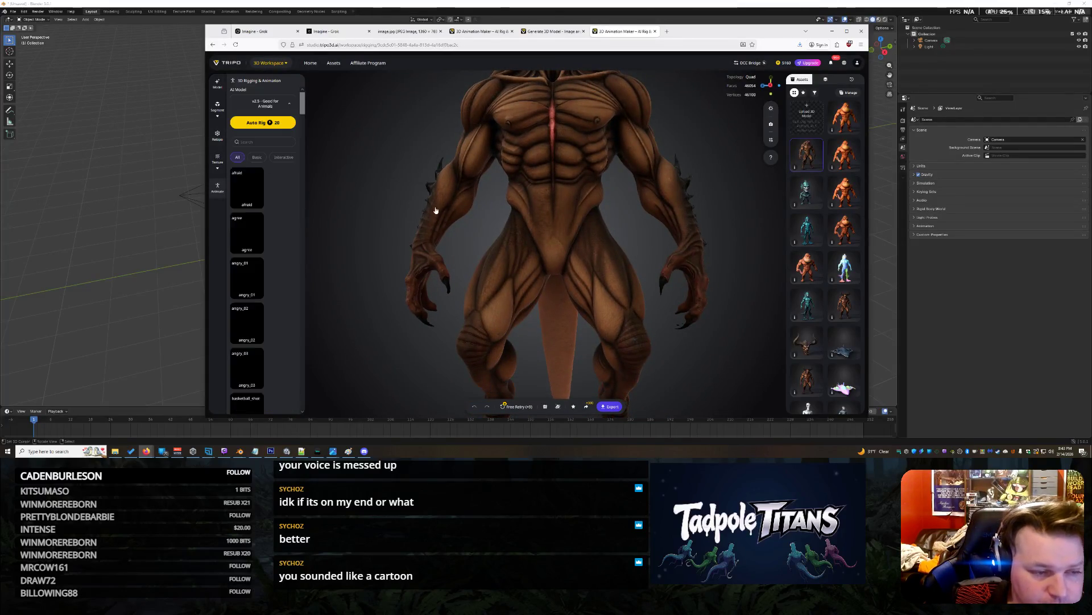
Start auto-rigging the brown creature, check the rigged blue creature, and return to the orange creature's page.
click(261, 122)
click(542, 33)
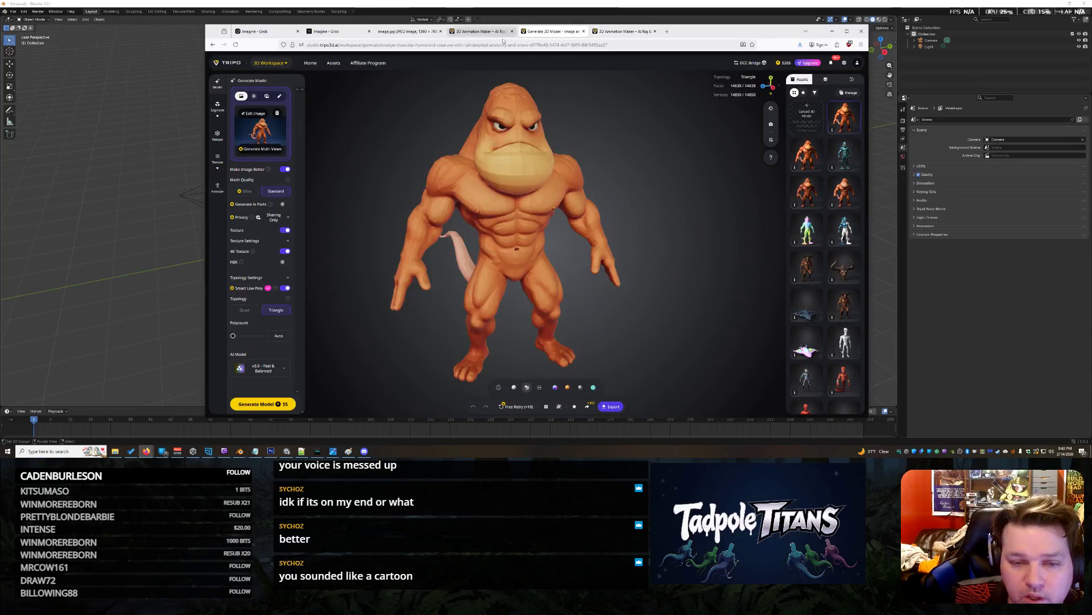
click(483, 33)
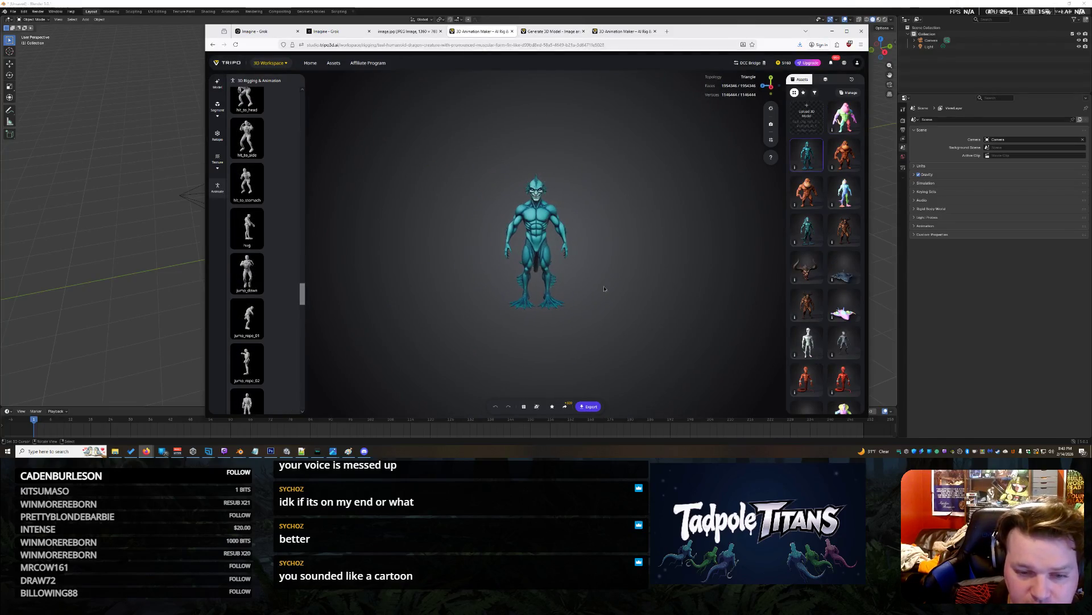
scroll(602, 294, up, 5)
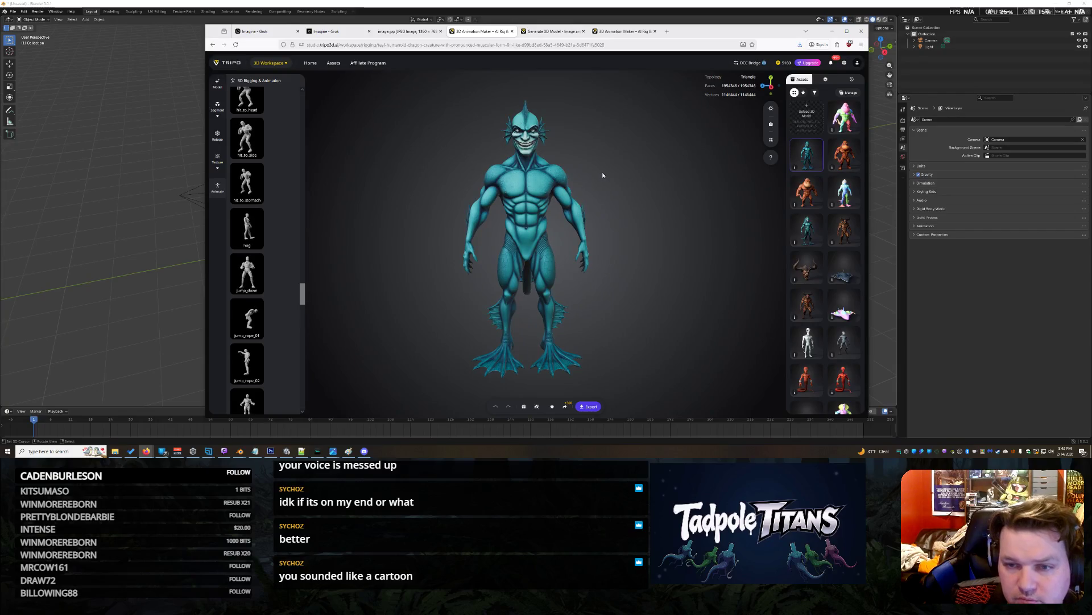
click(541, 33)
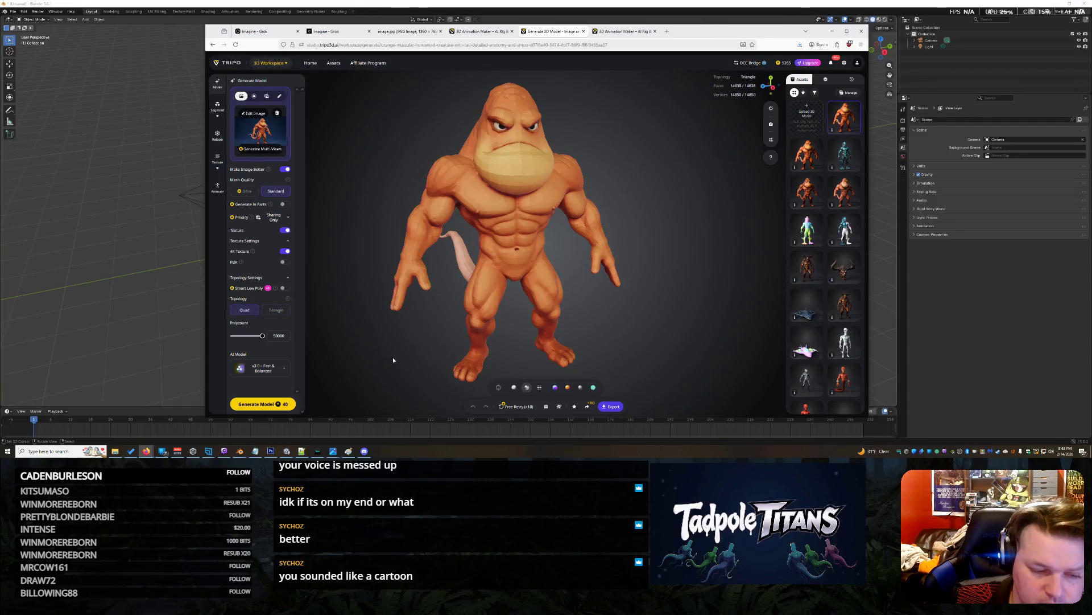
Try Smart Low Poly with Triangle topology and about 10515 polycount, then turn it back off.
scroll(392, 360, up, 2)
click(279, 288)
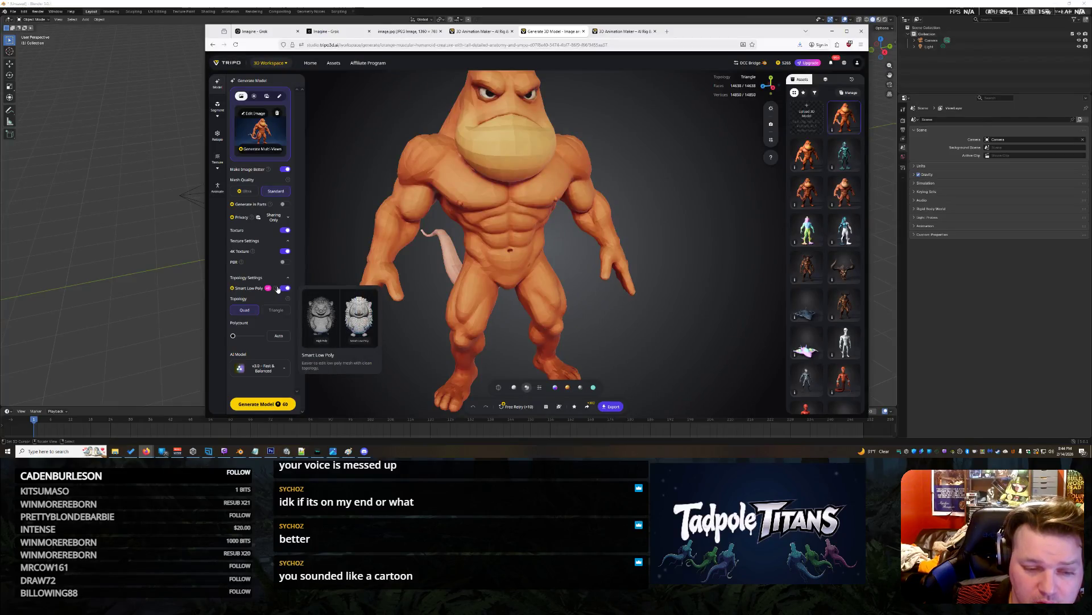
click(276, 310)
drag(245, 341, 251, 341)
click(285, 289)
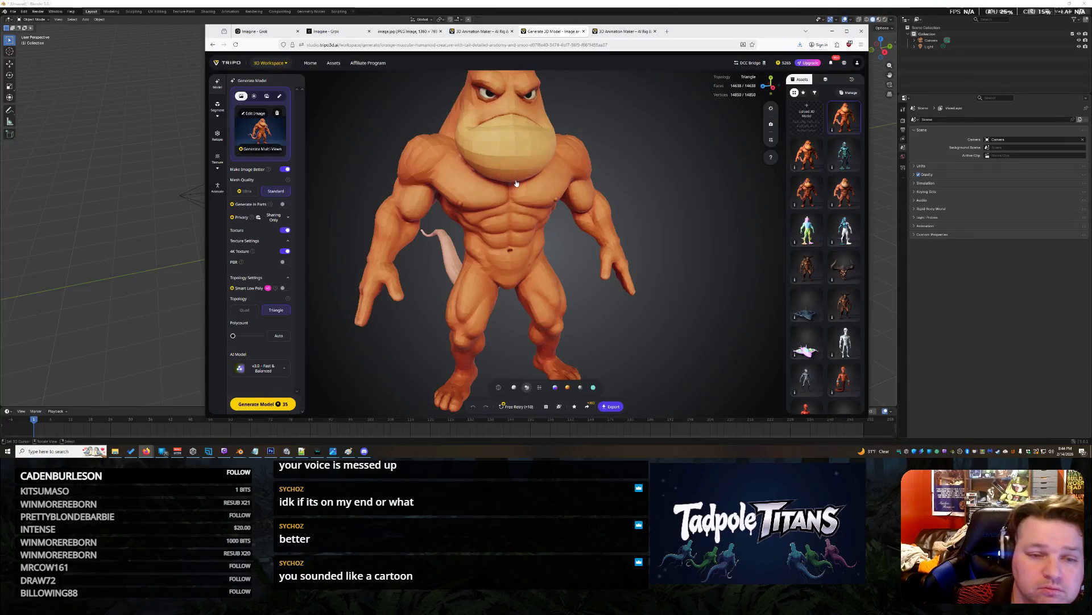
View the orange creature's back, open another generated asset, and return to the teal creature's rigging page.
mouse_move(537, 198)
mouse_down()
mouse_move(396, 195)
mouse_move(541, 184)
mouse_move(571, 230)
mouse_move(547, 295)
mouse_move(520, 220)
mouse_move(526, 188)
mouse_move(525, 230)
mouse_up()
click(807, 154)
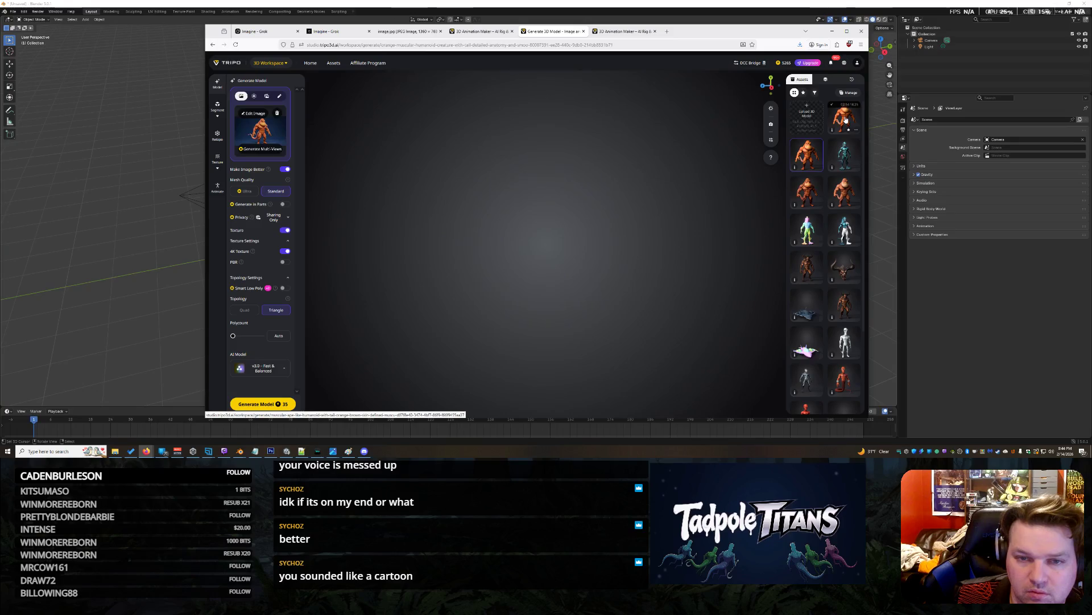
click(485, 32)
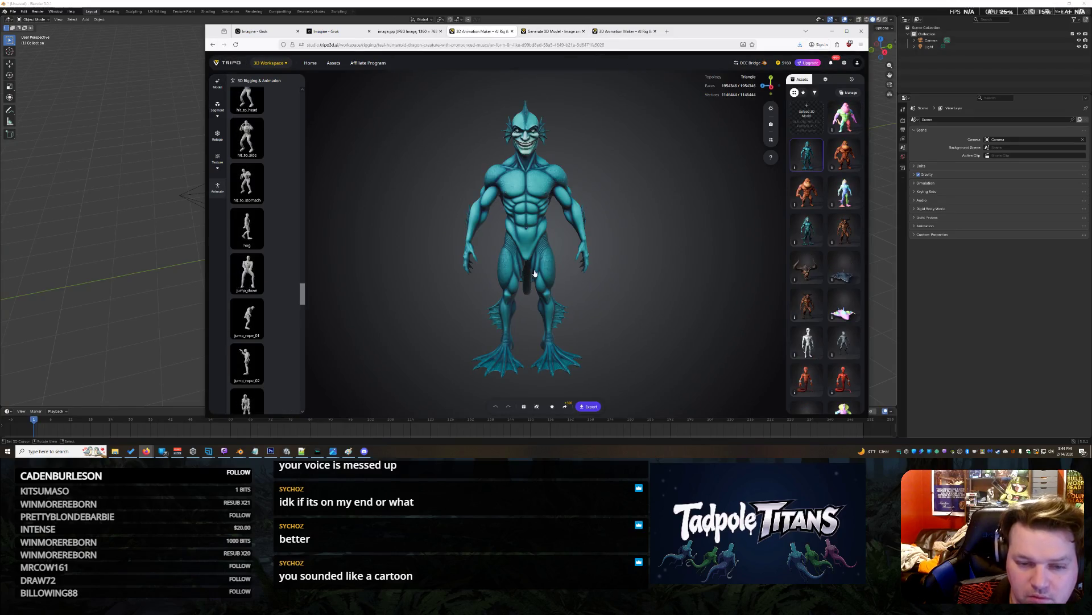
Export the rigged teal fish creature as a GLB with all five animations, renaming the file with 'an'.
click(589, 408)
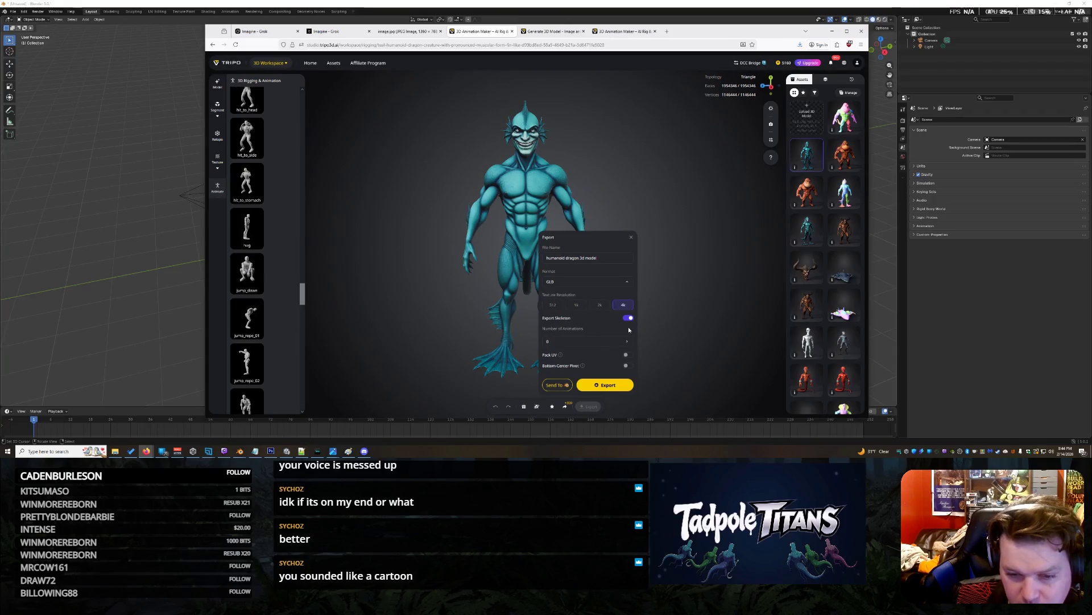
click(629, 339)
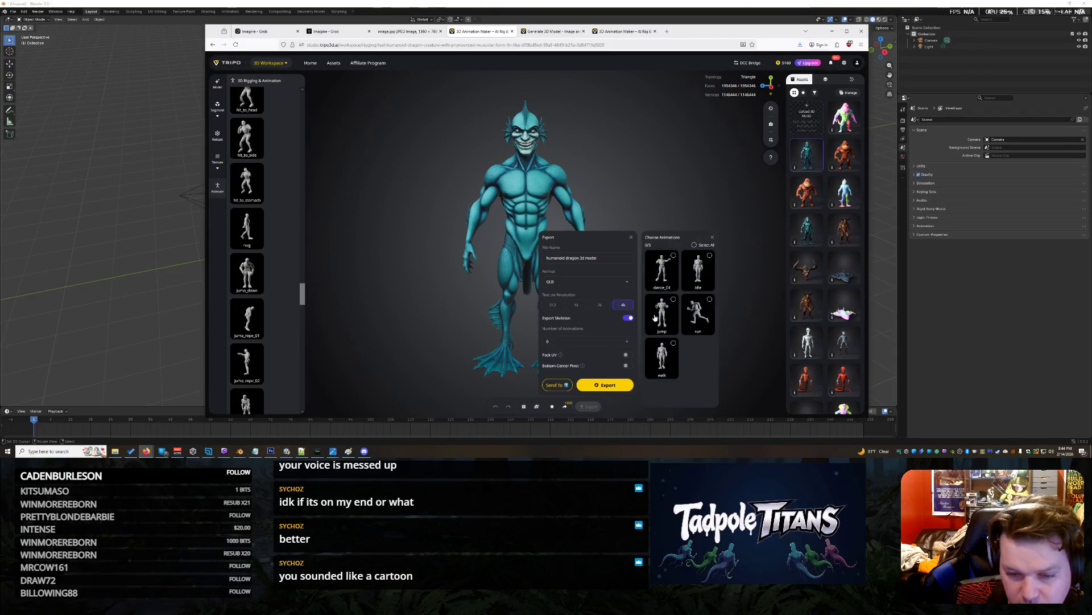
click(694, 245)
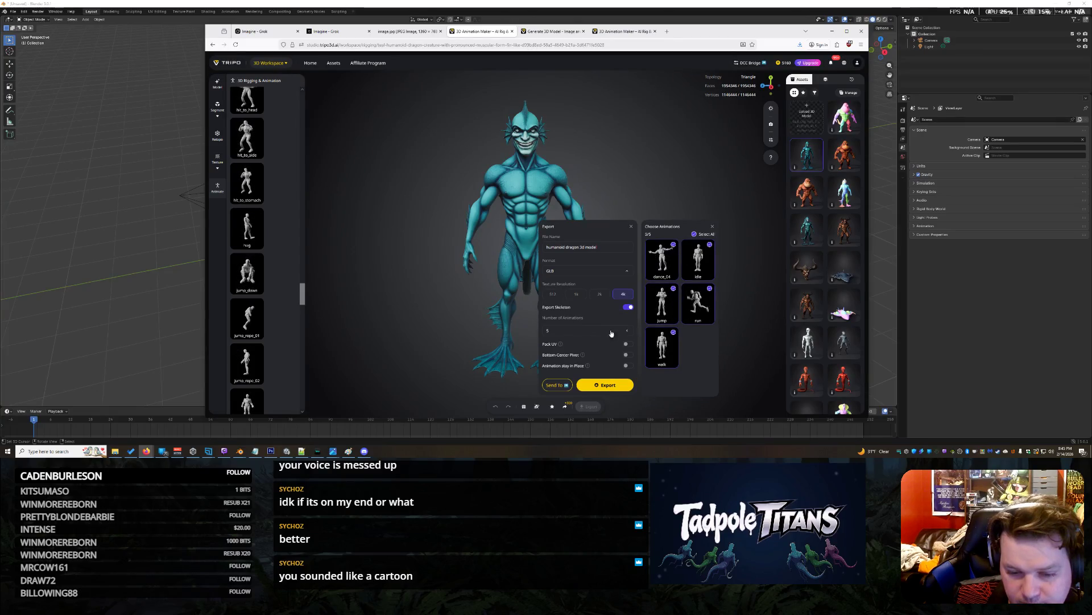
click(608, 246)
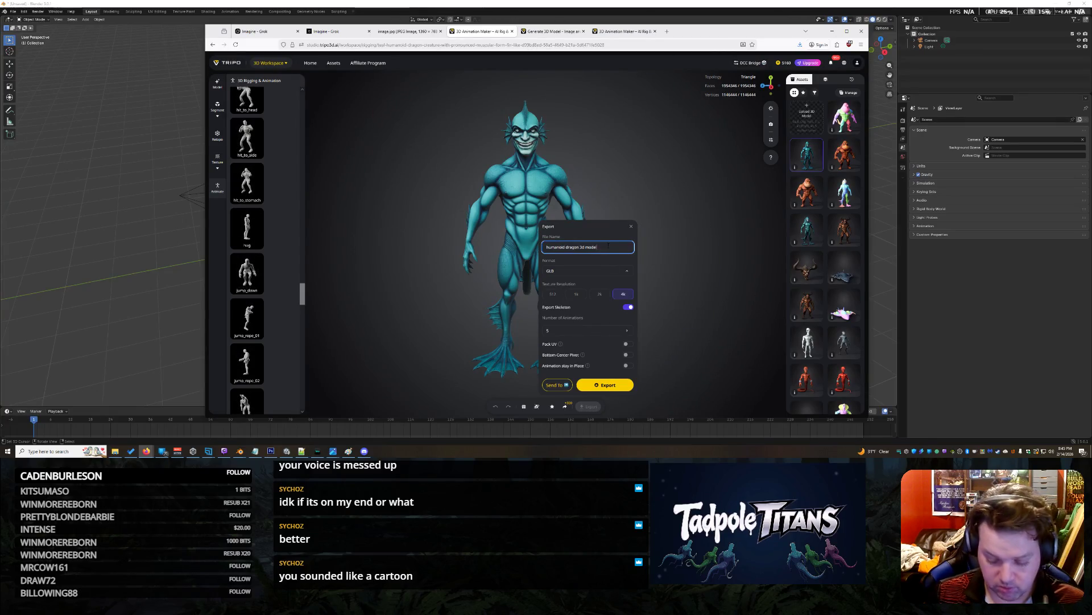
text(Jaxan Body)
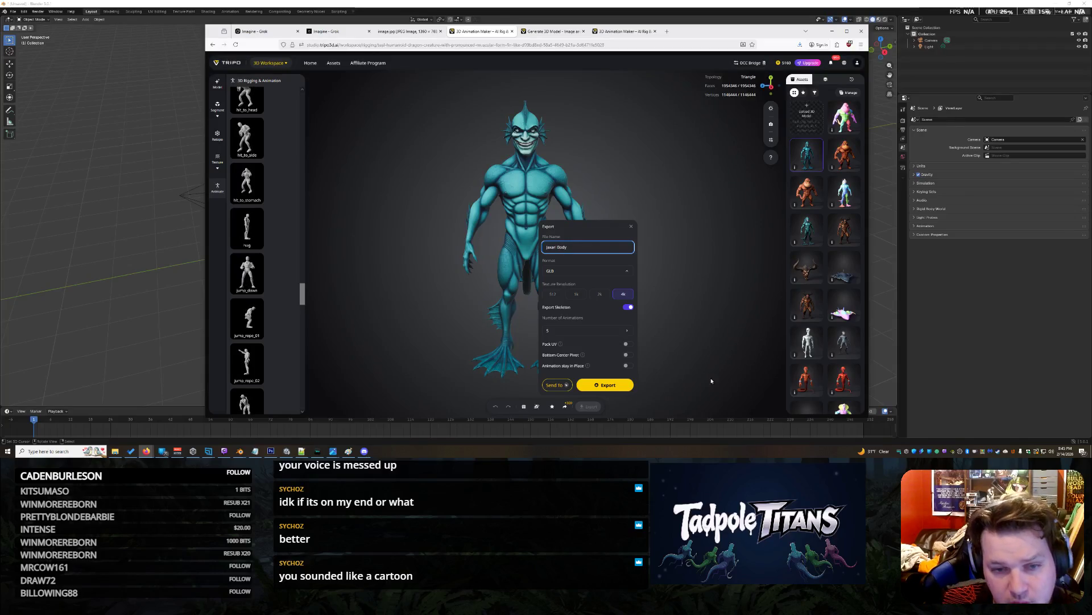
click(625, 387)
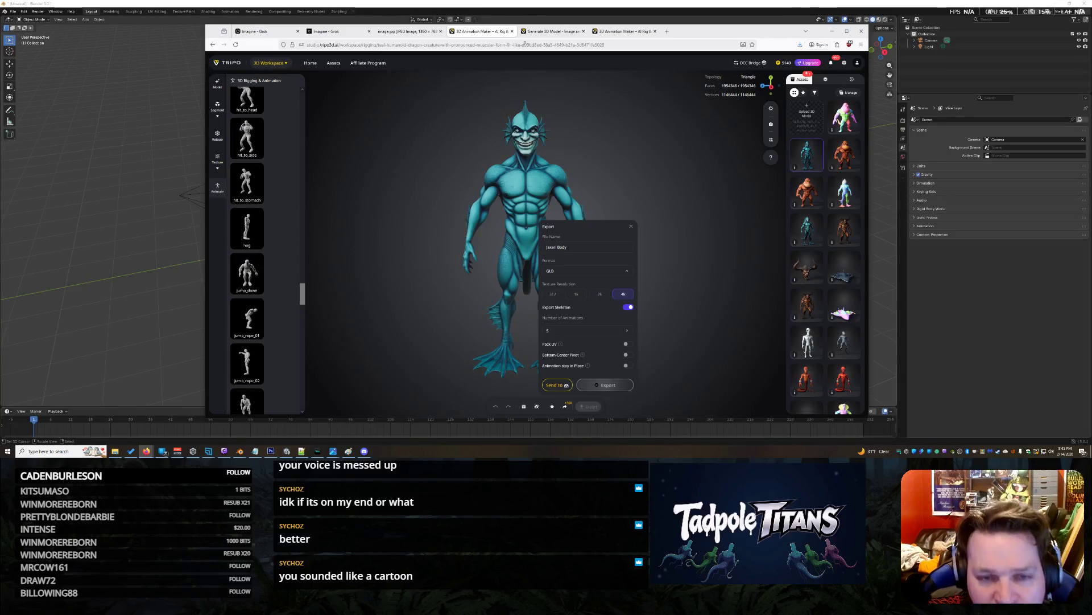
click(558, 31)
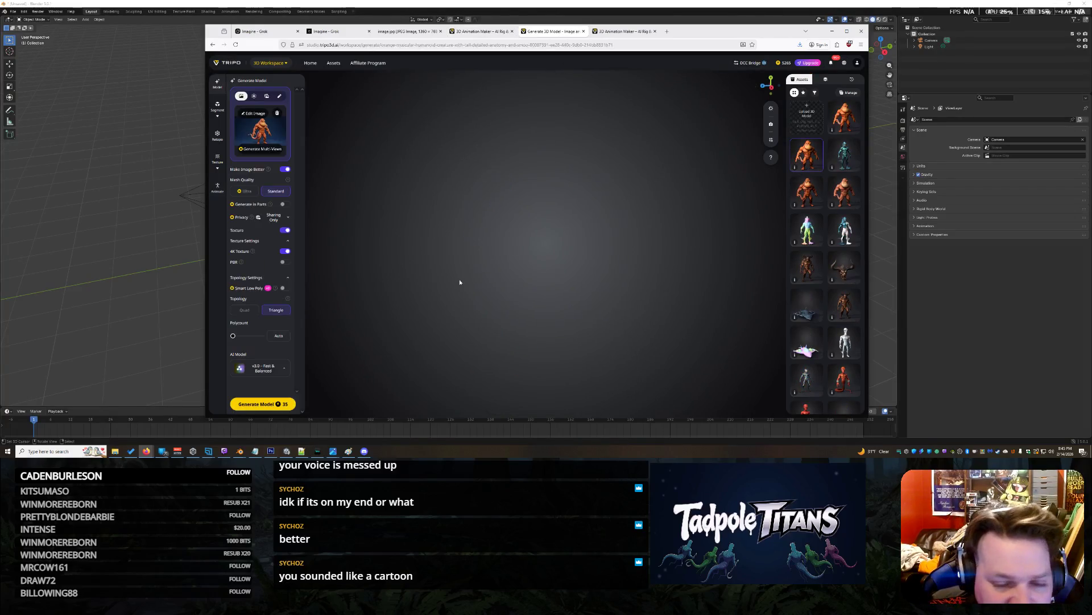
Check the brown creature's animation page, then load the top orange creature from the assets list.
click(626, 31)
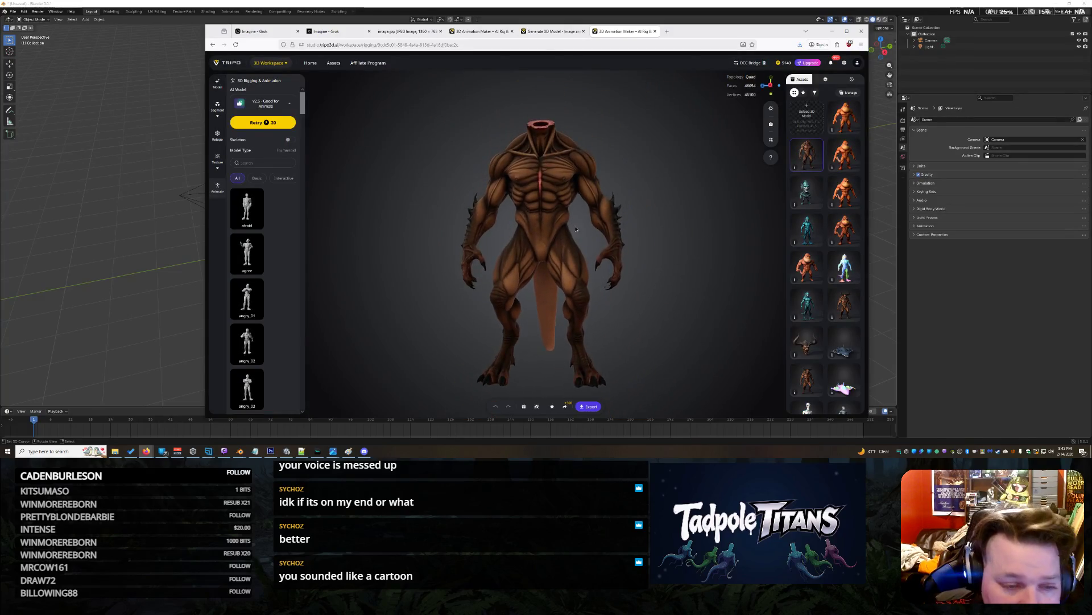
scroll(270, 267, down, 15)
scroll(275, 284, down, 20)
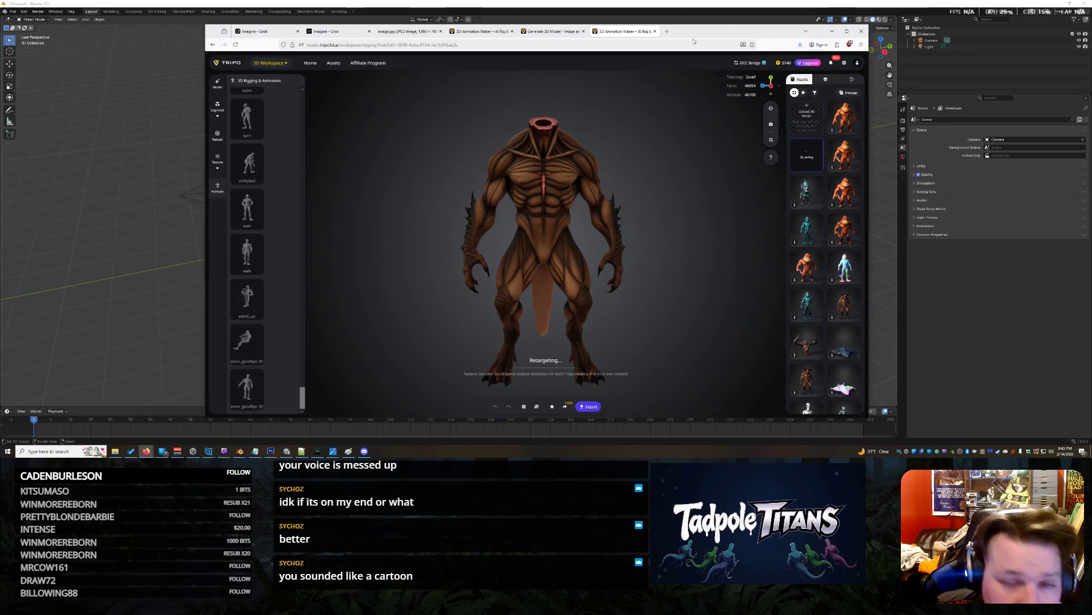
click(555, 31)
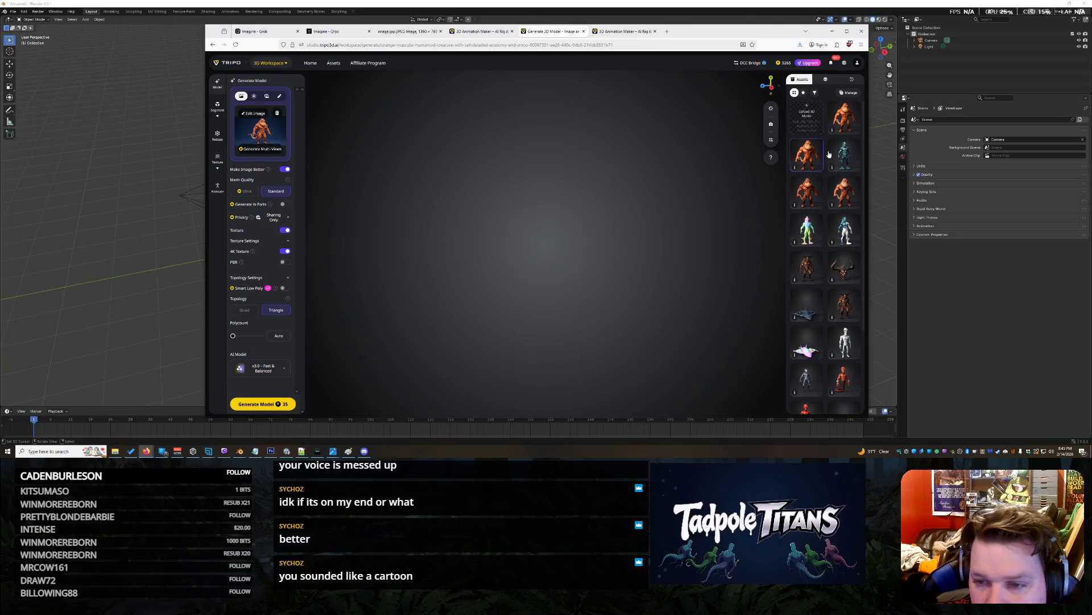
click(808, 193)
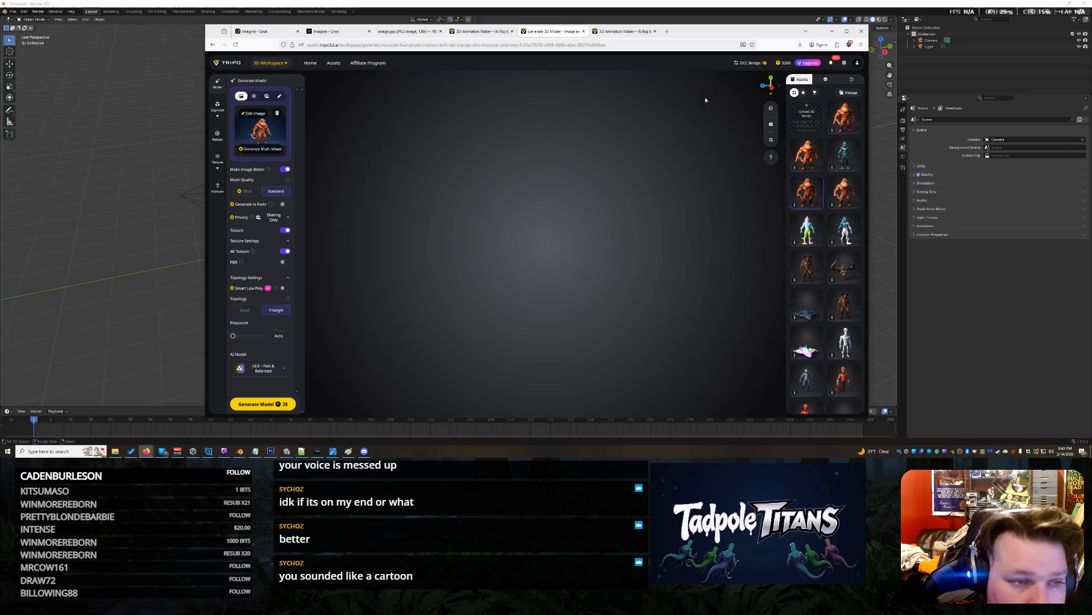
click(849, 119)
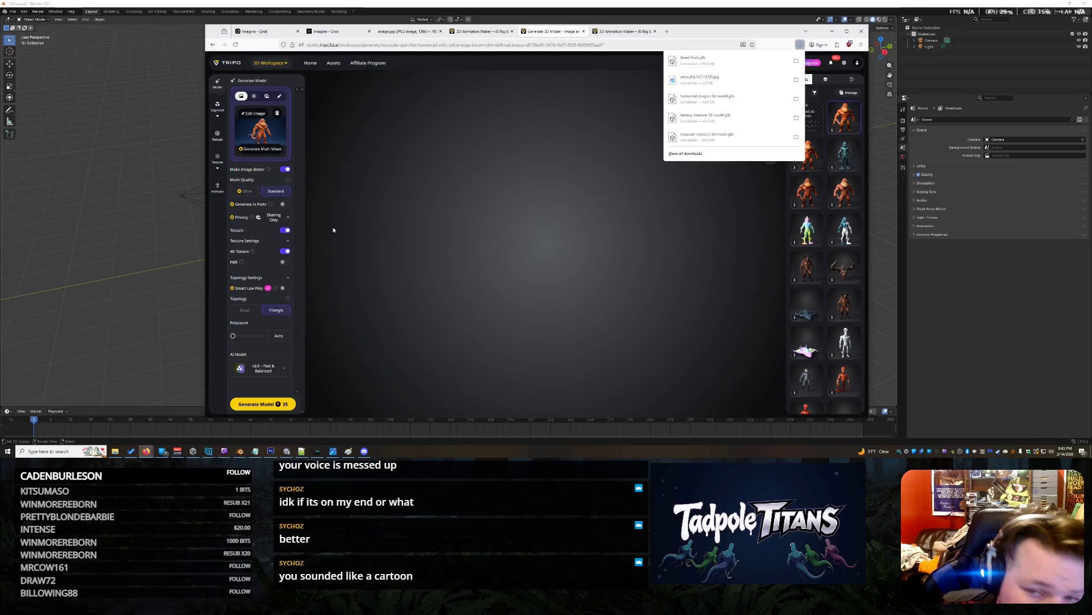
click(77, 3)
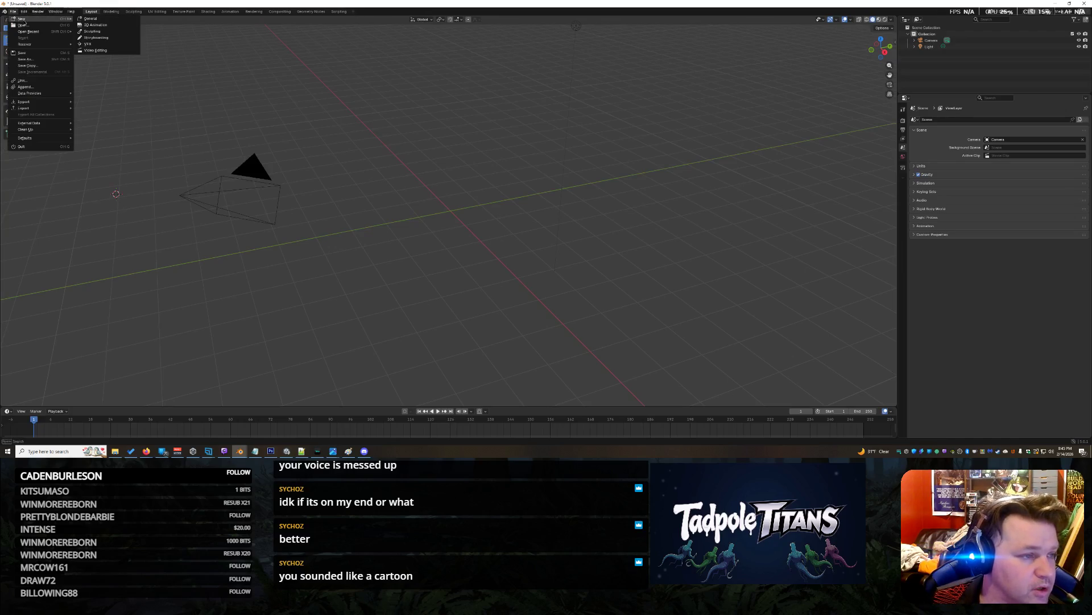
Discard Blender's unsaved scene and drag the exported Jaxari Body.glb into the viewport to import it.
click(31, 26)
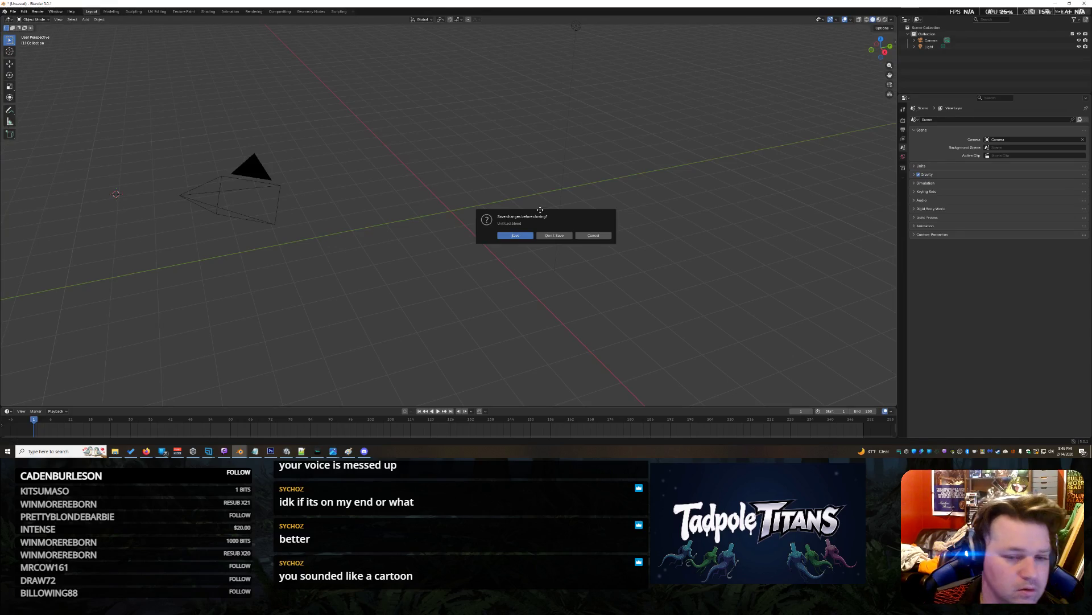
click(554, 235)
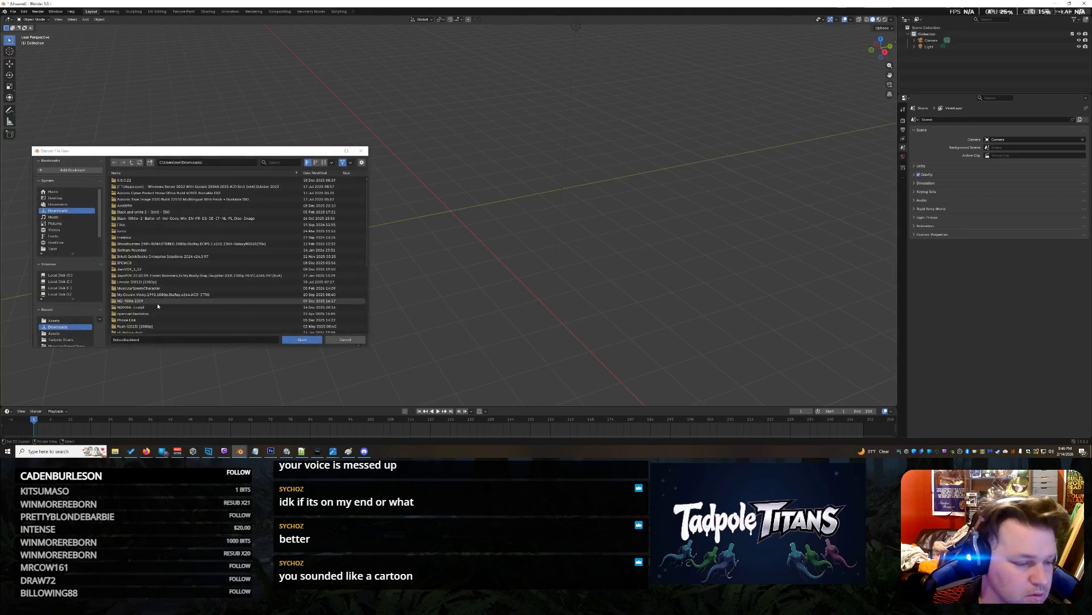
scroll(157, 293, down, 2)
click(346, 340)
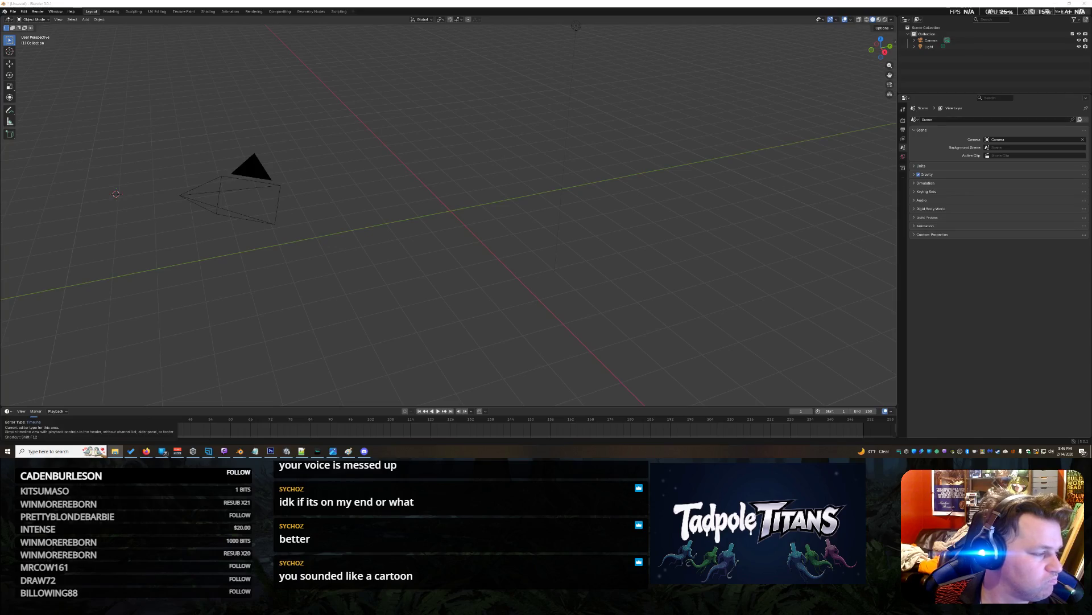
drag(0, 108, 412, 183)
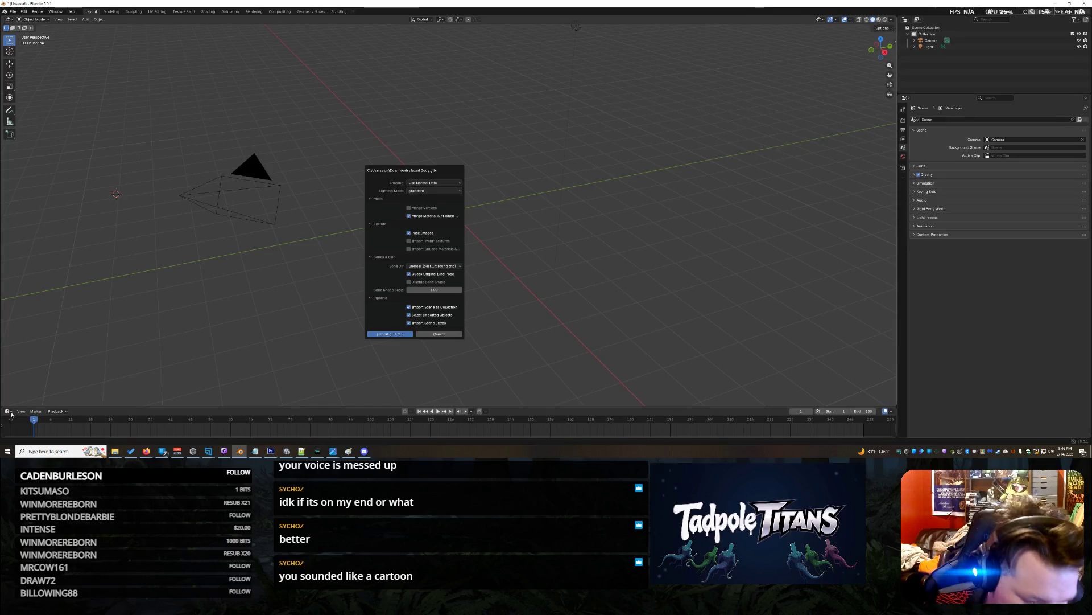
mouse_move(146, 451)
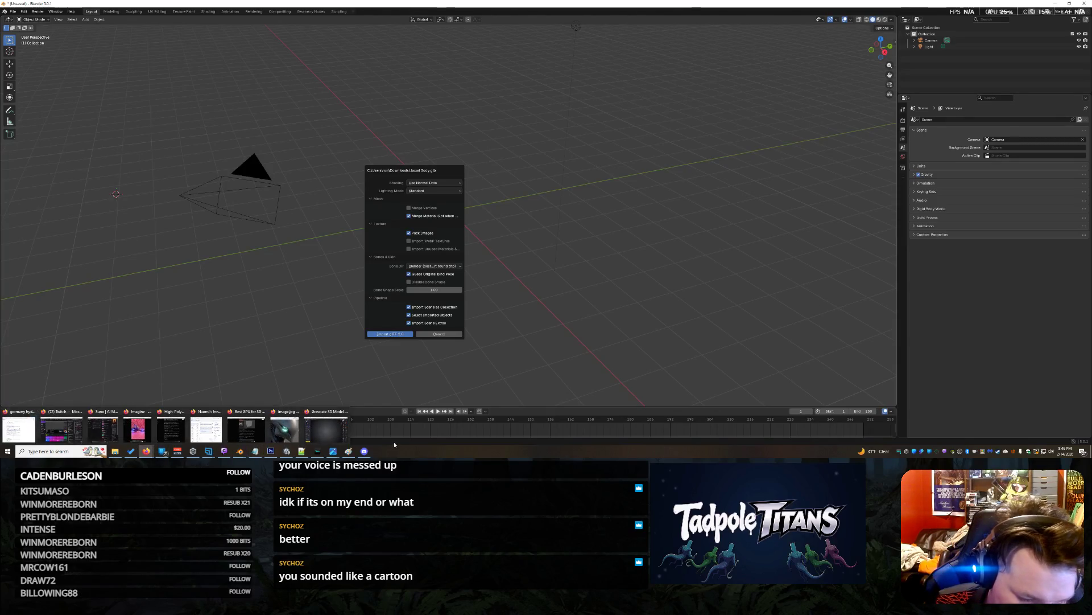
click(325, 428)
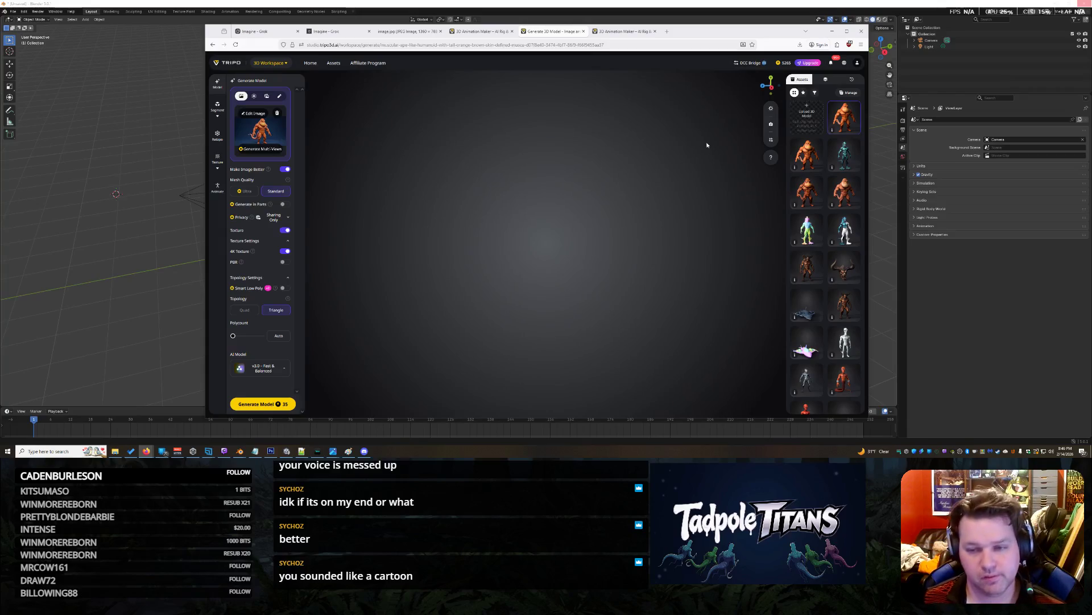
Generate the new model with Quad topology and a 50000 polycount, smart low poly off.
click(244, 310)
click(262, 335)
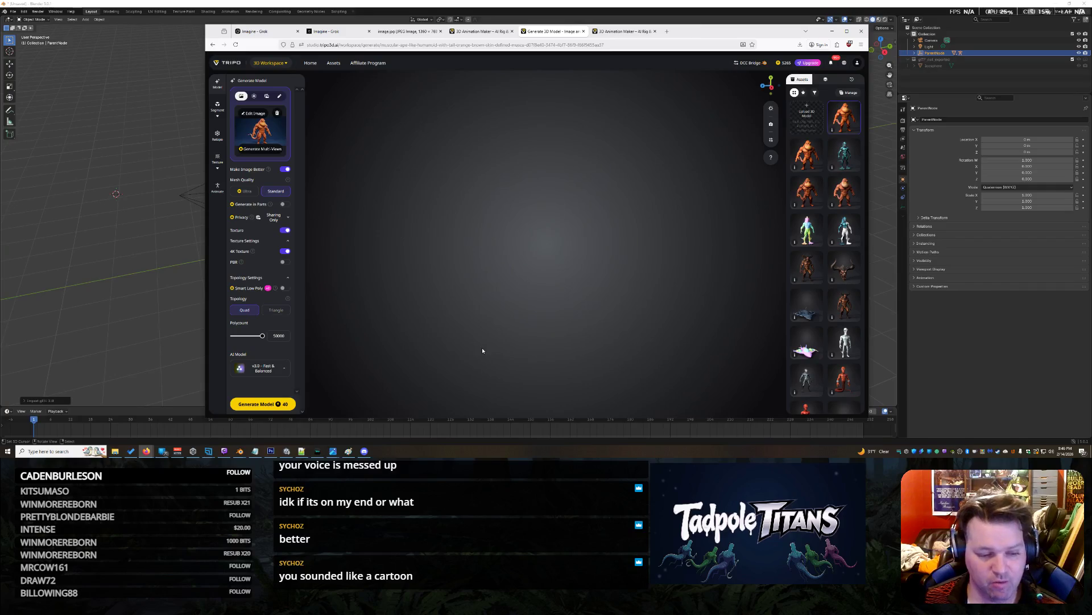
click(283, 288)
drag(278, 337, 342, 350)
click(285, 287)
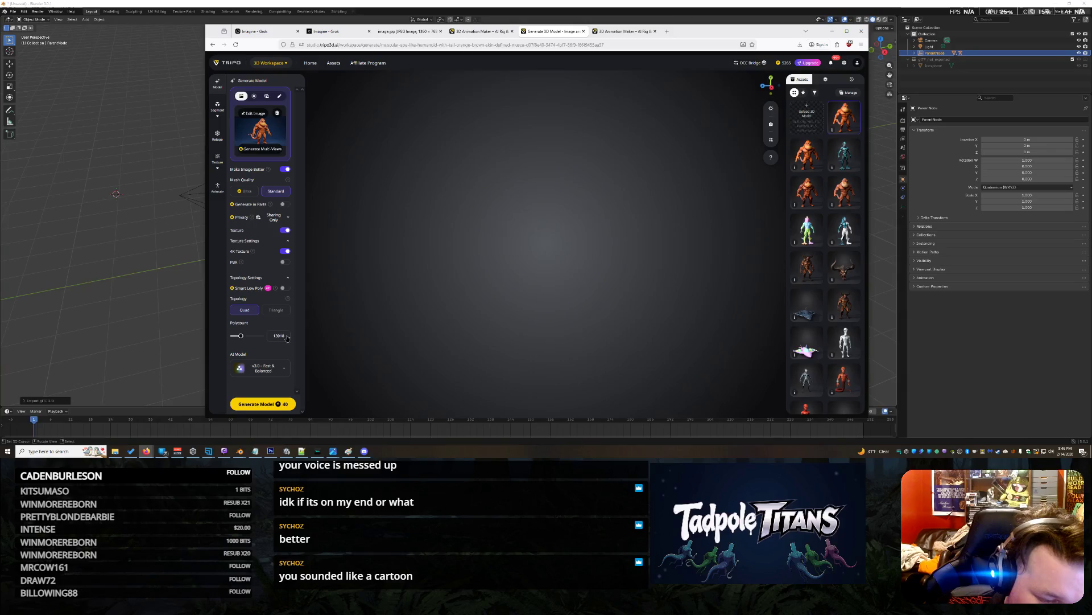
drag(287, 338, 421, 355)
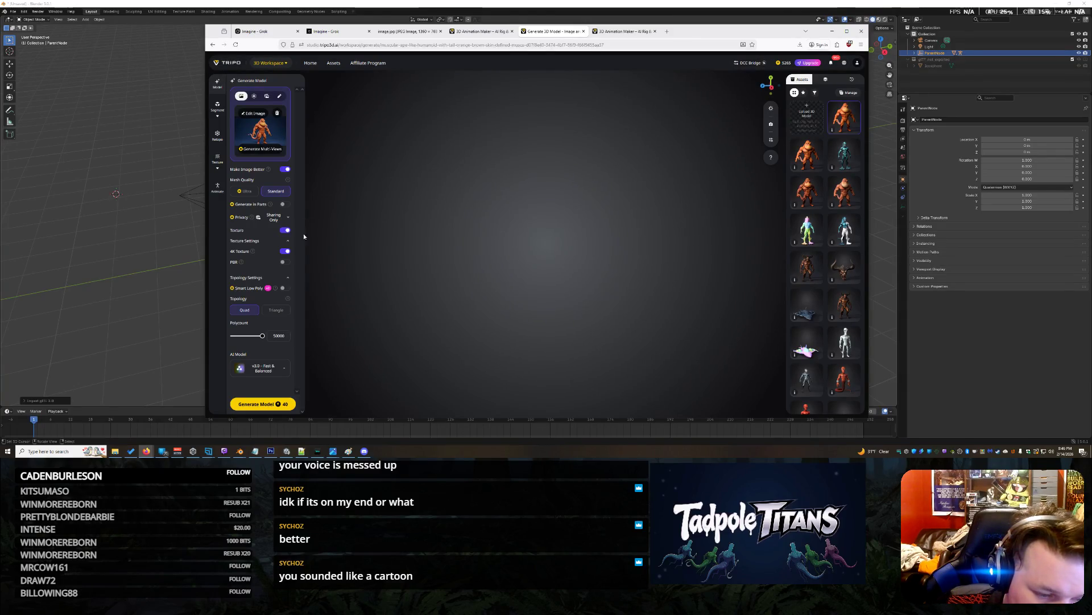
click(287, 404)
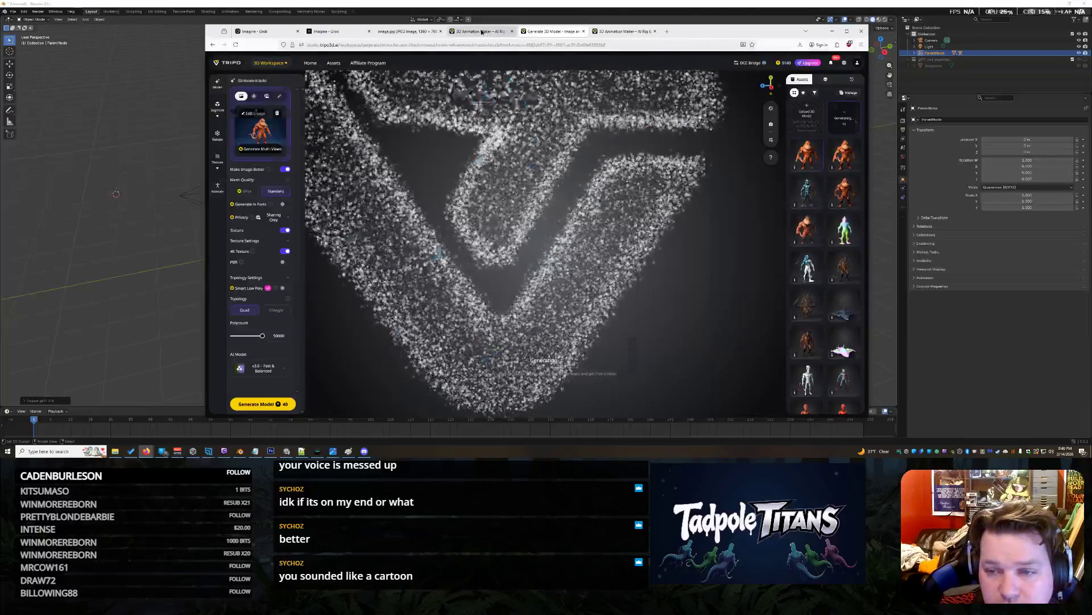
Export the rigged fish-man from the 3D Animation Maker and return to Blender.
click(480, 31)
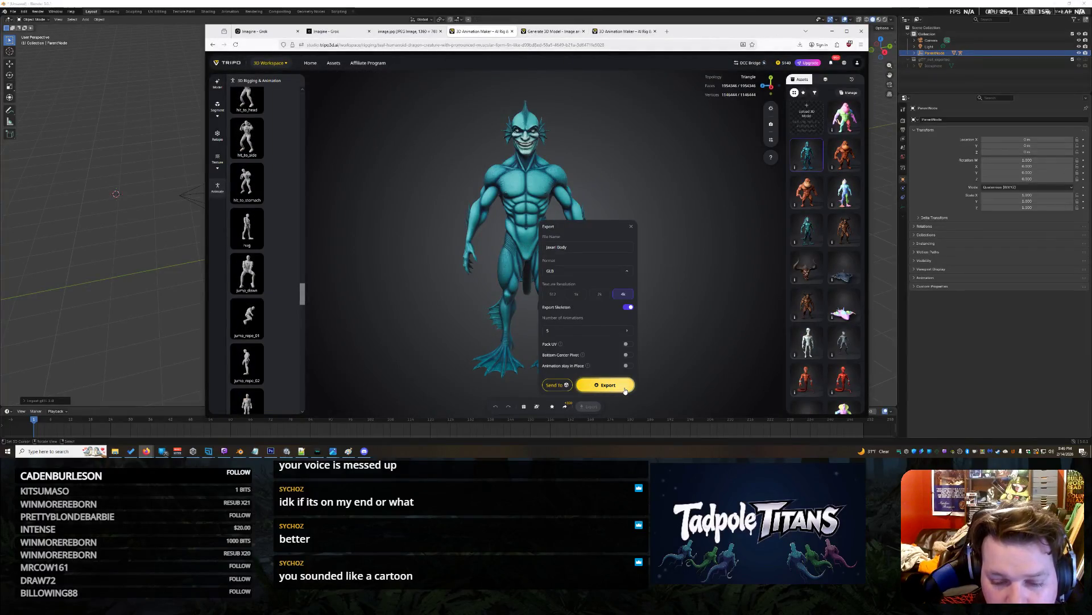
click(625, 391)
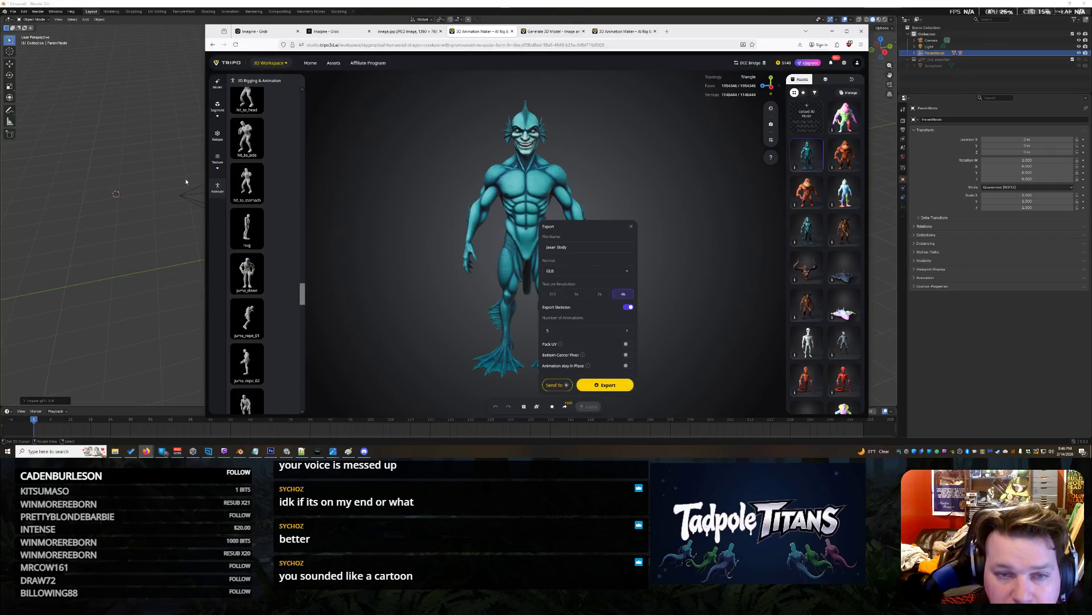
key(alt+Tab)
scroll(455, 205, up, 8)
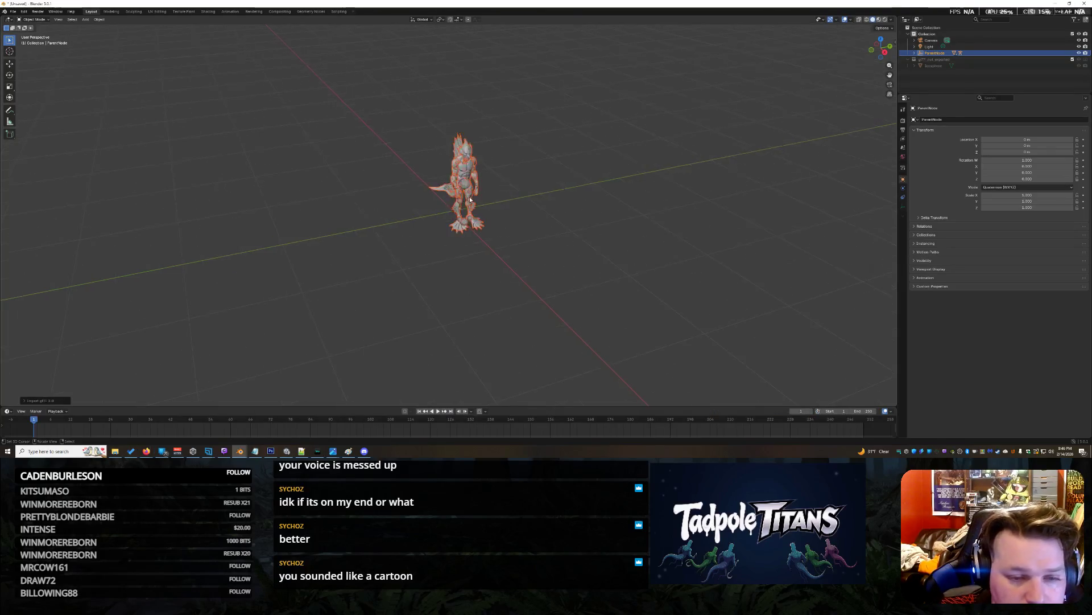
Select the fish-man's head mesh and delete it.
click(617, 209)
drag(643, 217, 664, 154)
drag(886, 58, 667, 85)
scroll(666, 85, up, 4)
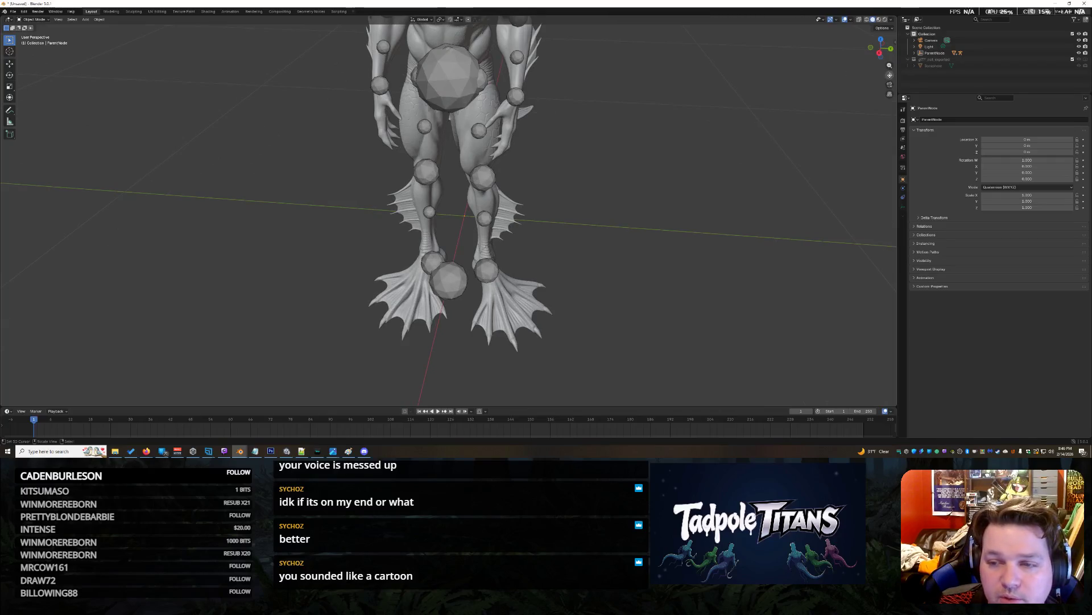
scroll(890, 74, down, 3)
drag(890, 75, 774, 102)
scroll(773, 103, up, 4)
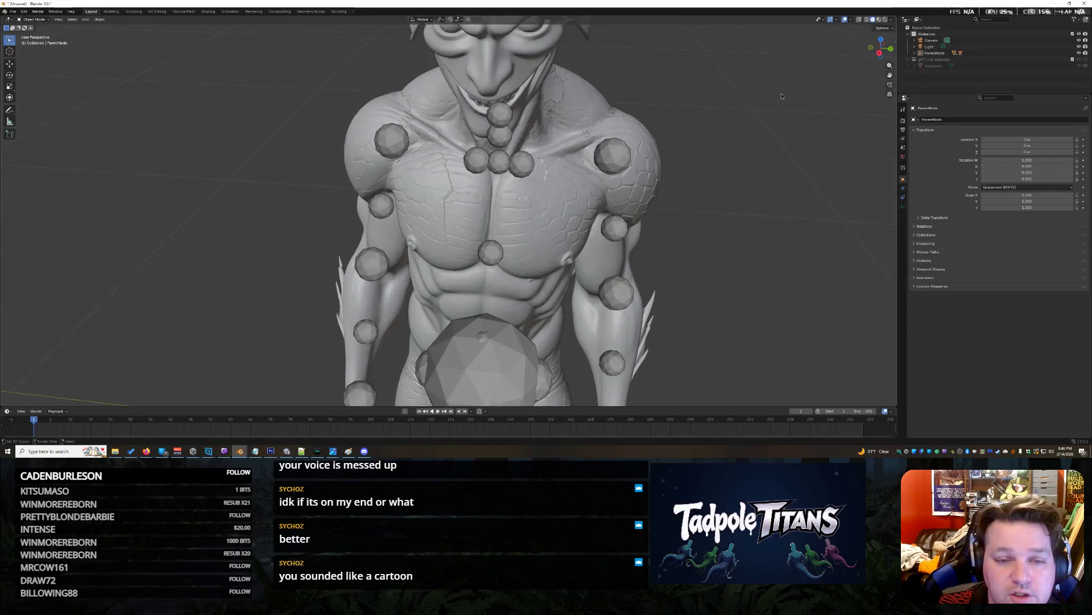
scroll(511, 123, down, 6)
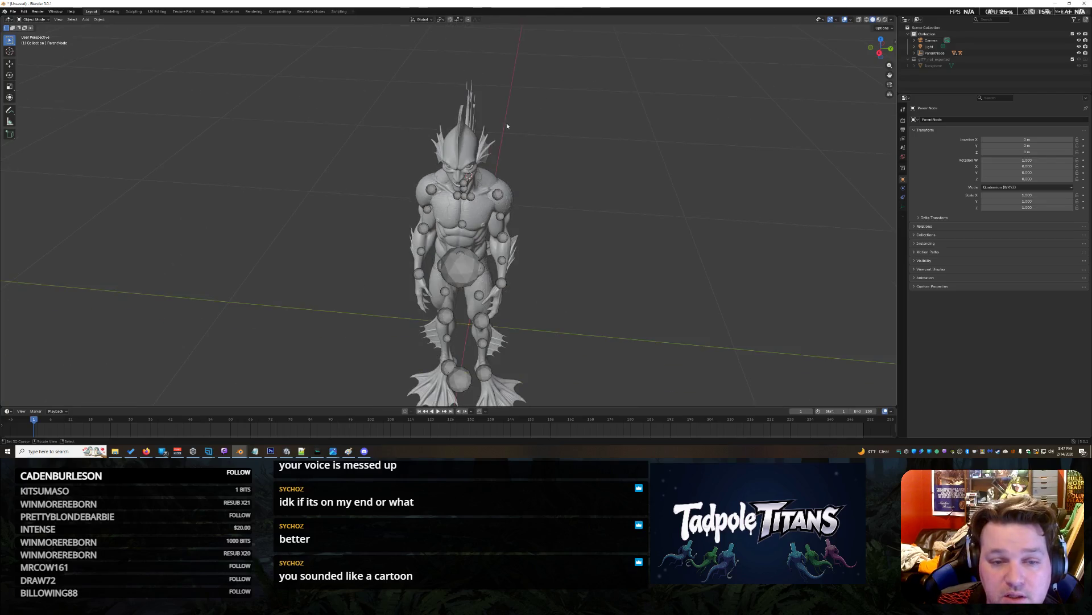
click(462, 153)
mouse_move(880, 49)
mouse_down()
mouse_move(901, 64)
mouse_move(824, 104)
mouse_up()
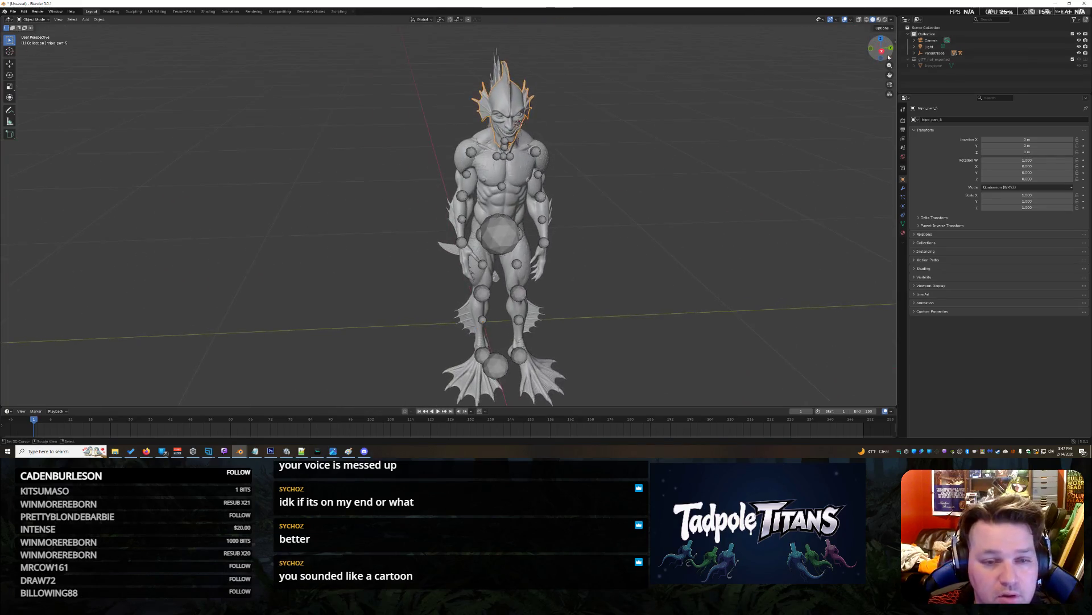
key(Delete)
Expand ParentNode and its Armature in the Outliner to list the rig's parts.
scroll(785, 97, up, 7)
scroll(711, 111, down, 5)
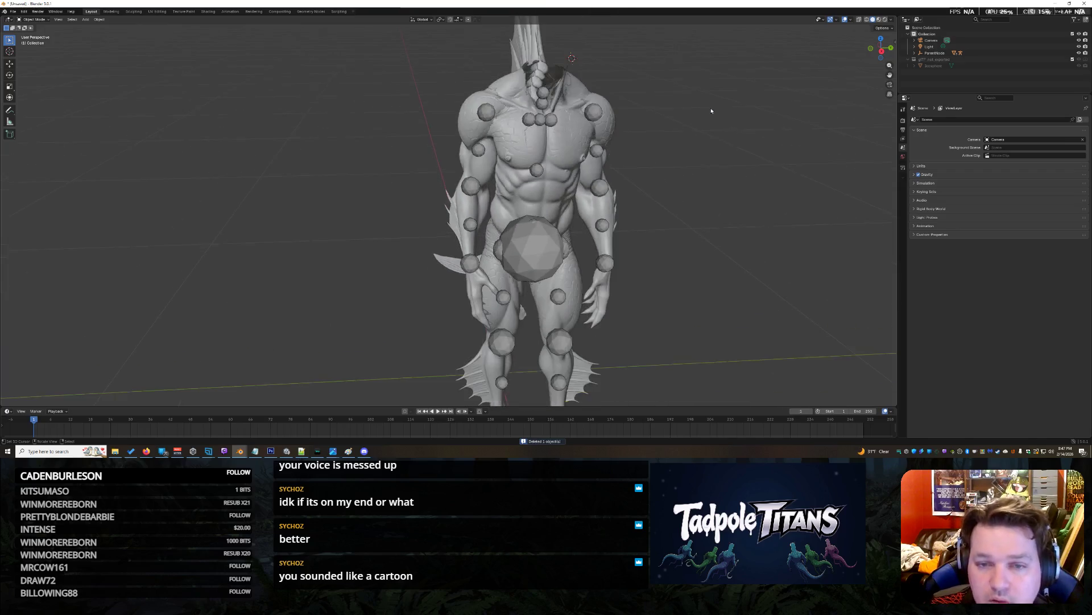
drag(882, 50, 862, 60)
scroll(734, 143, up, 5)
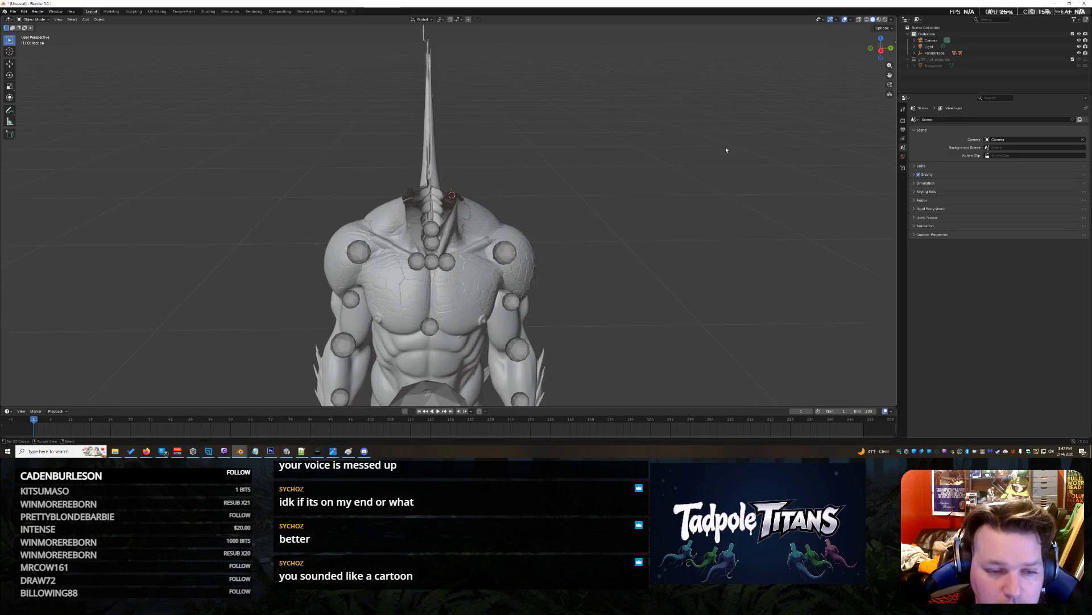
click(915, 53)
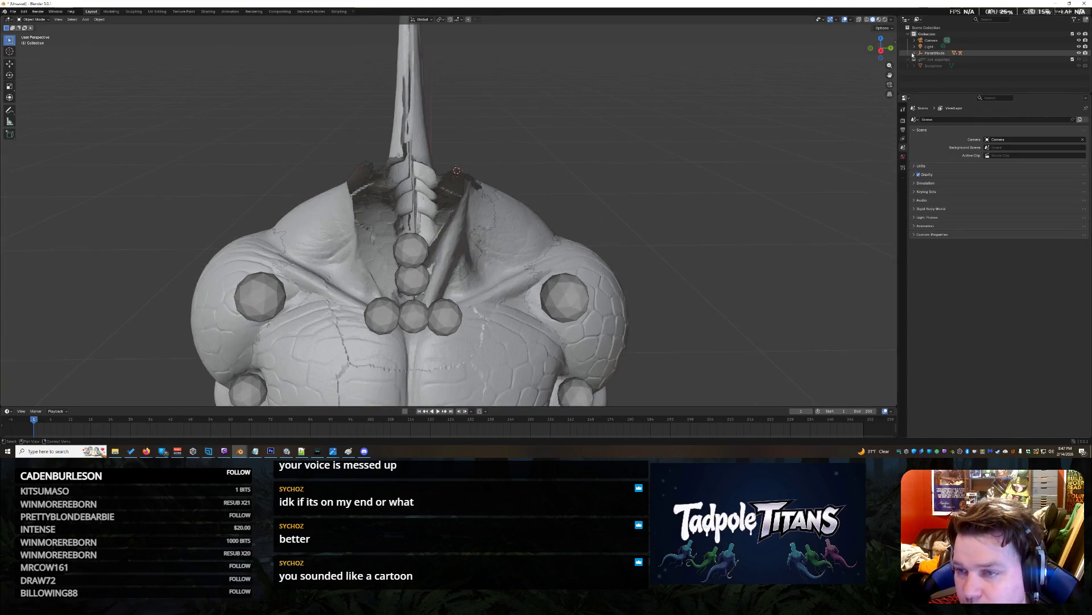
click(921, 59)
scroll(967, 68, down, 3)
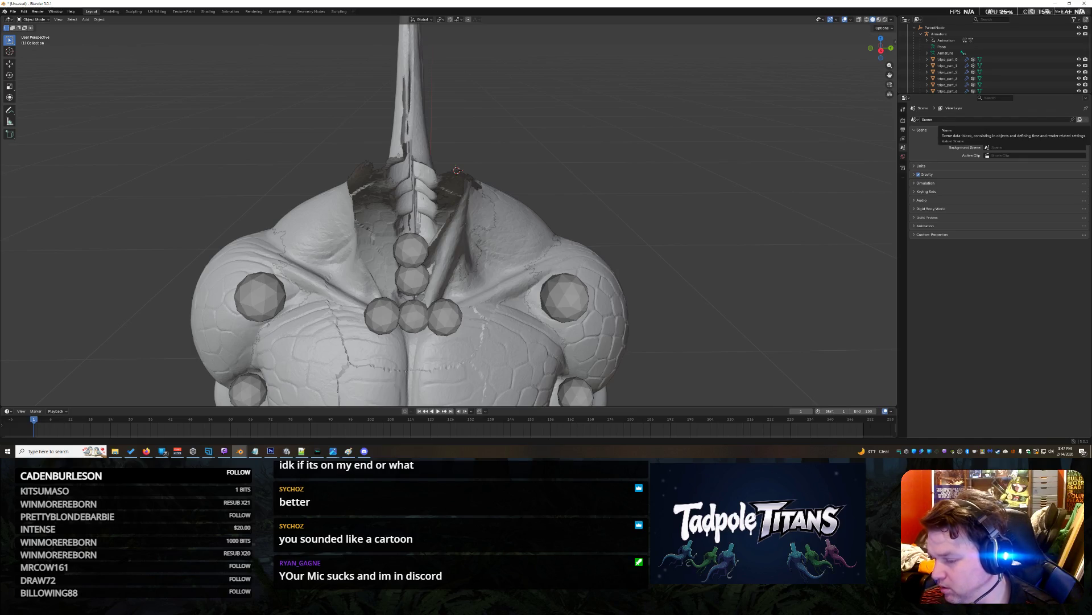
key(alt+Tab)
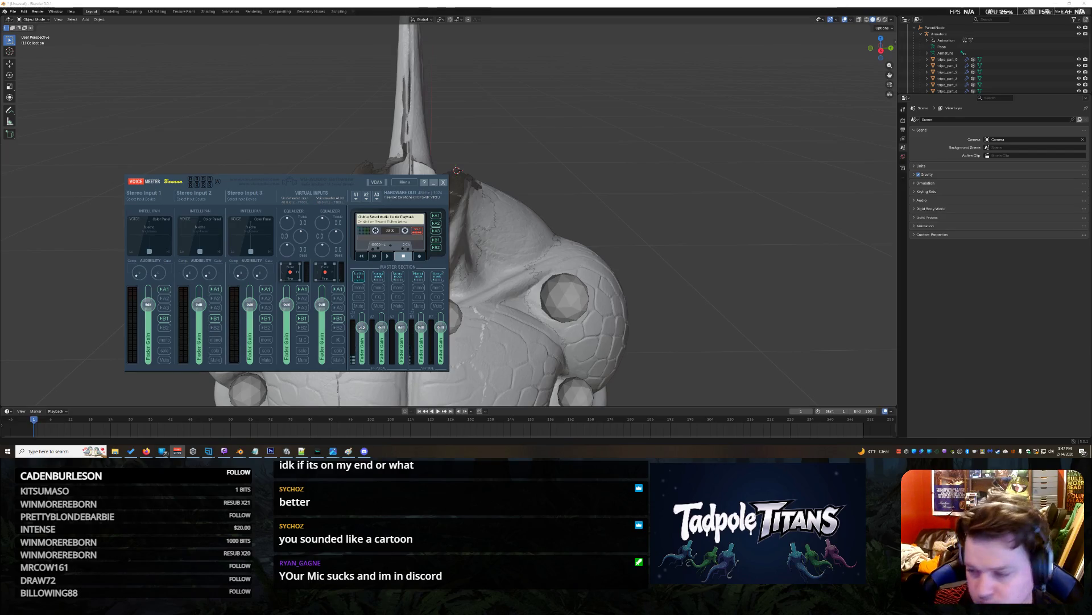
Restart Voicemeeter's audio engine from its Menu, then minimize the mixer.
click(404, 182)
click(404, 190)
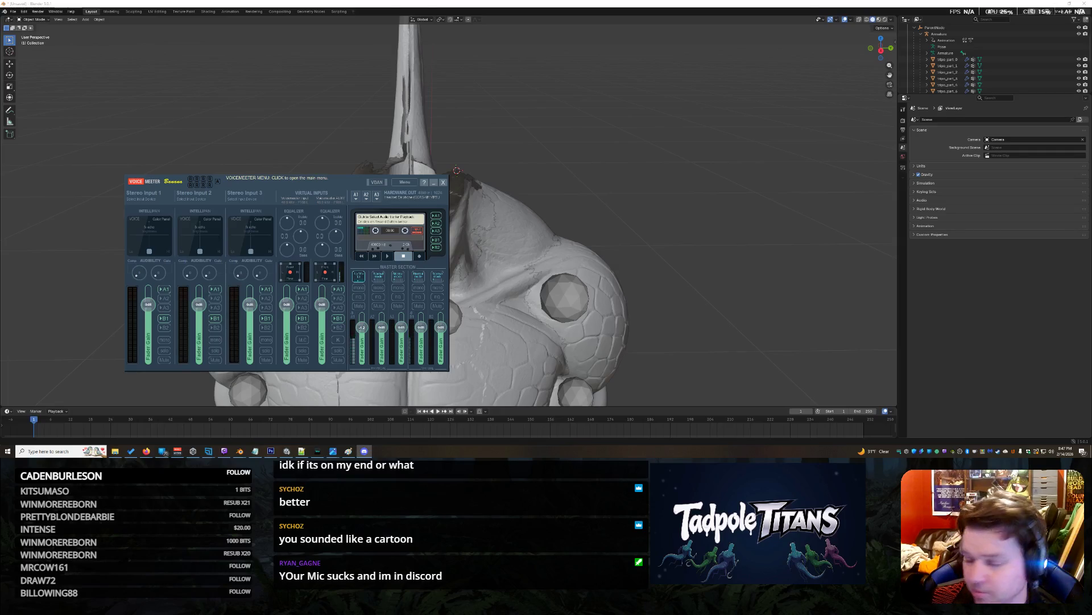
click(622, 249)
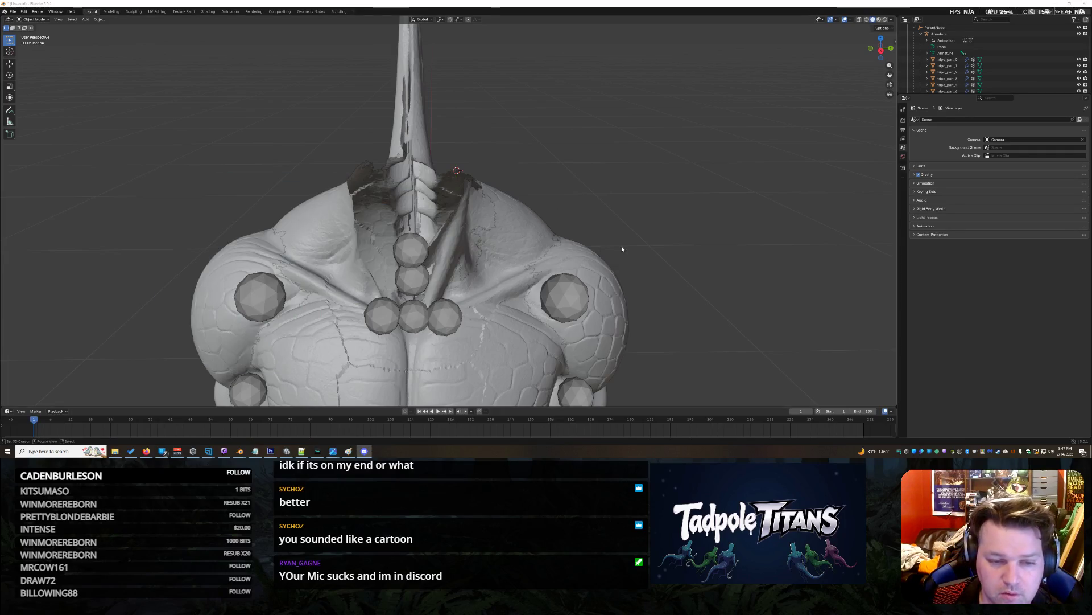
Bring up Unity and zoom and pan the Scene view onto the teal fish-man.
click(287, 451)
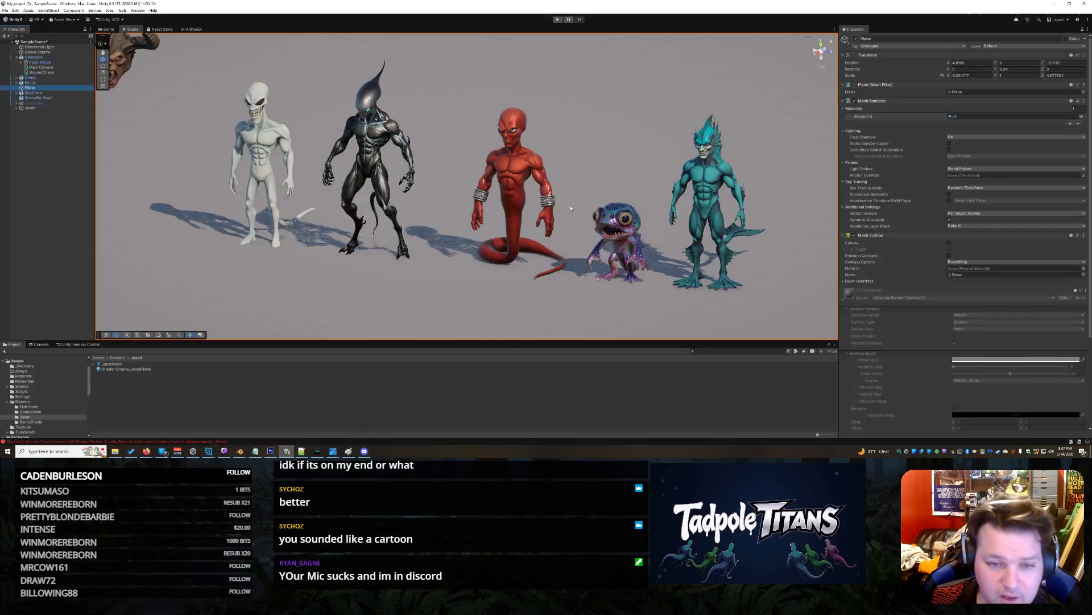
scroll(783, 199, up, 10)
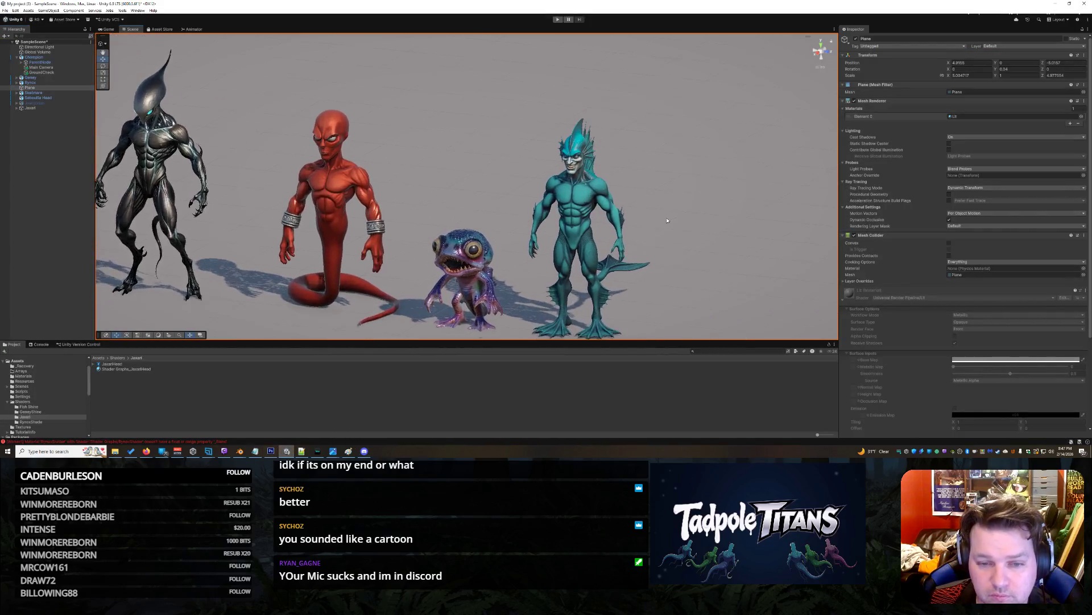
scroll(750, 210, up, 10)
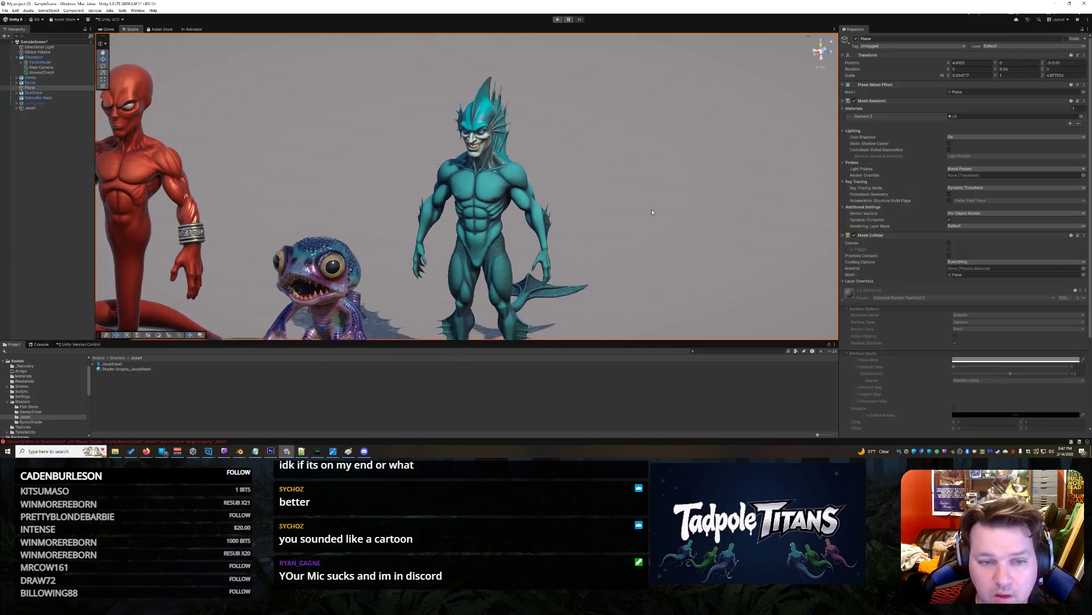
mouse_move(654, 199)
mouse_down()
mouse_move(643, 261)
mouse_move(654, 237)
mouse_move(541, 232)
mouse_move(573, 224)
mouse_move(624, 243)
mouse_up()
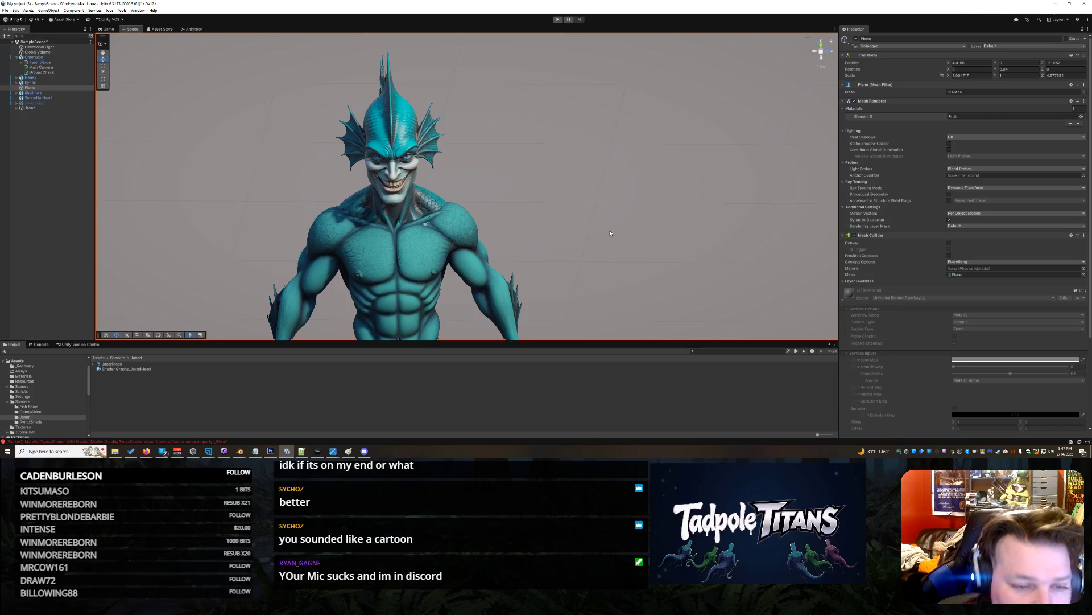
mouse_move(597, 236)
mouse_down()
mouse_move(602, 224)
mouse_move(569, 210)
mouse_up()
mouse_move(682, 285)
mouse_down()
mouse_move(676, 276)
mouse_move(698, 295)
mouse_up()
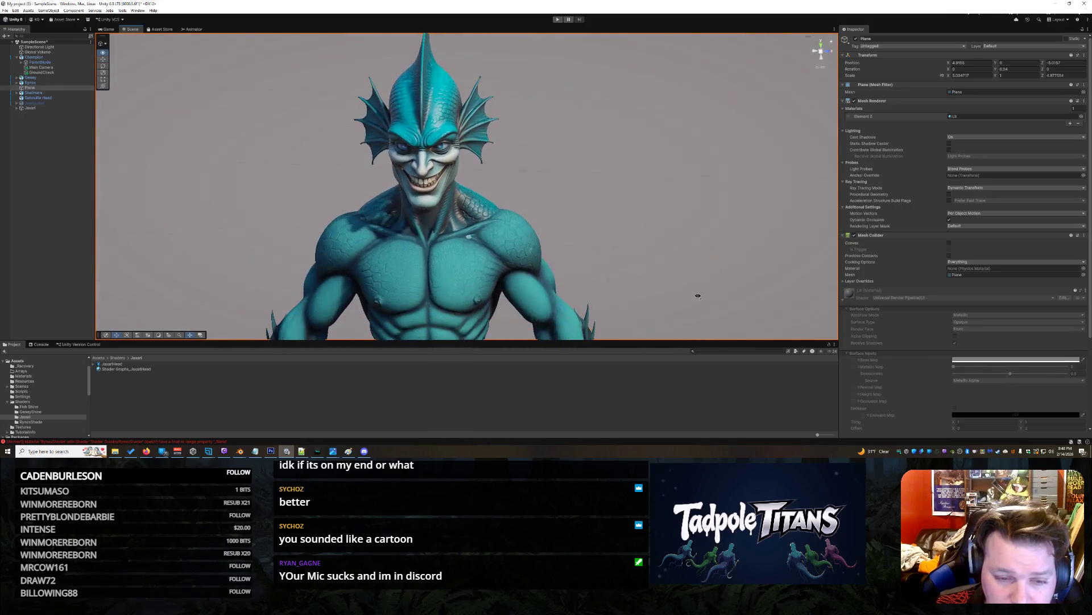
scroll(654, 284, up, 5)
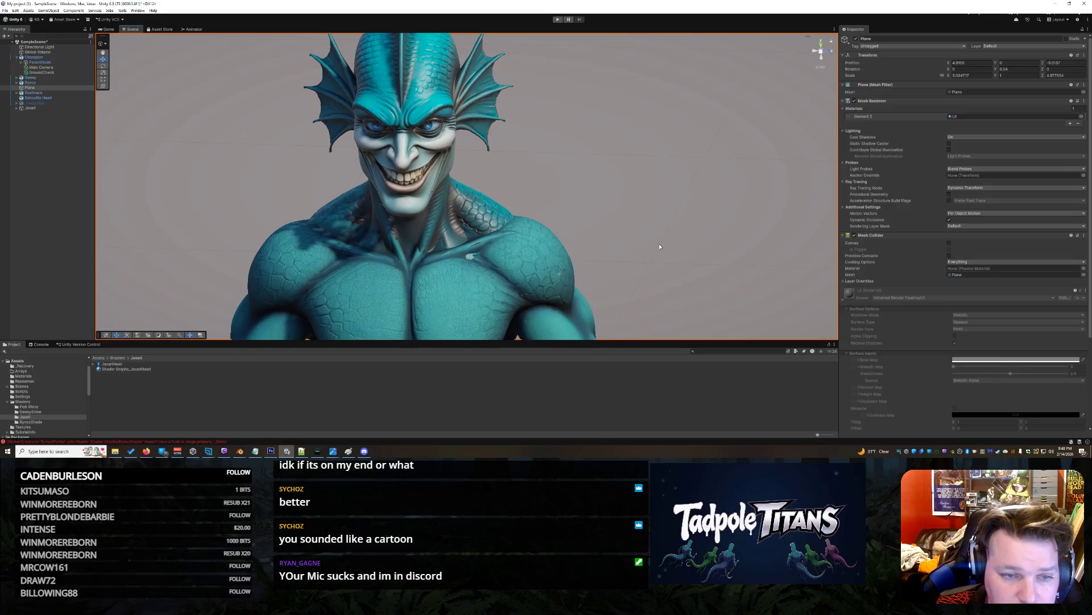
mouse_move(661, 246)
mouse_down()
mouse_move(709, 221)
mouse_move(666, 239)
mouse_move(677, 251)
mouse_move(666, 226)
mouse_move(649, 224)
mouse_move(669, 234)
mouse_up()
scroll(673, 236, down, 5)
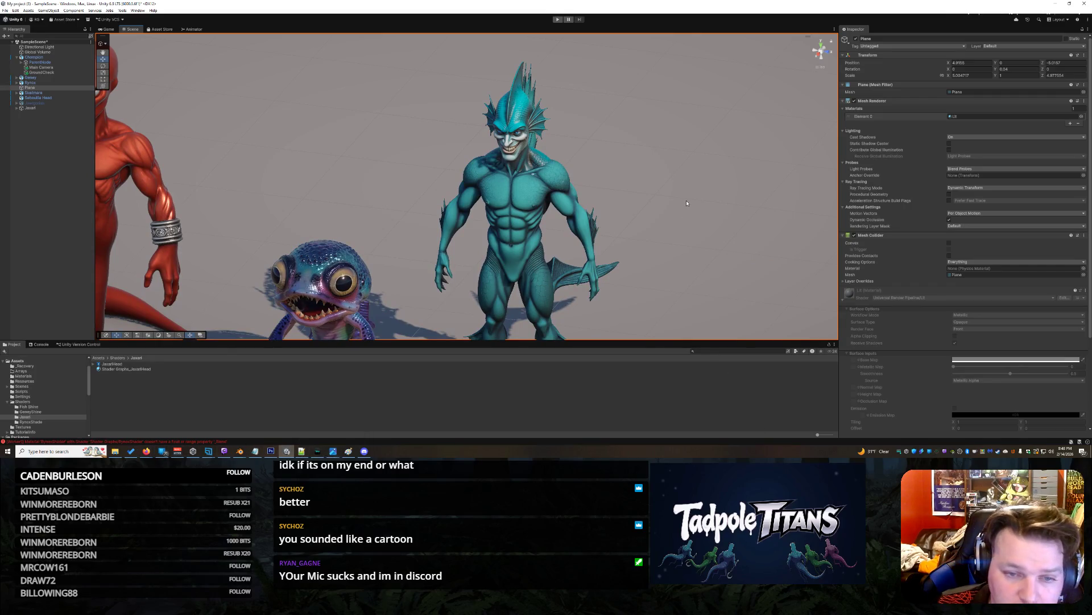
scroll(688, 211, up, 2)
mouse_move(689, 211)
mouse_down()
mouse_move(727, 216)
mouse_move(710, 190)
mouse_move(742, 196)
mouse_move(707, 180)
mouse_move(738, 205)
mouse_up()
scroll(738, 205, down, 5)
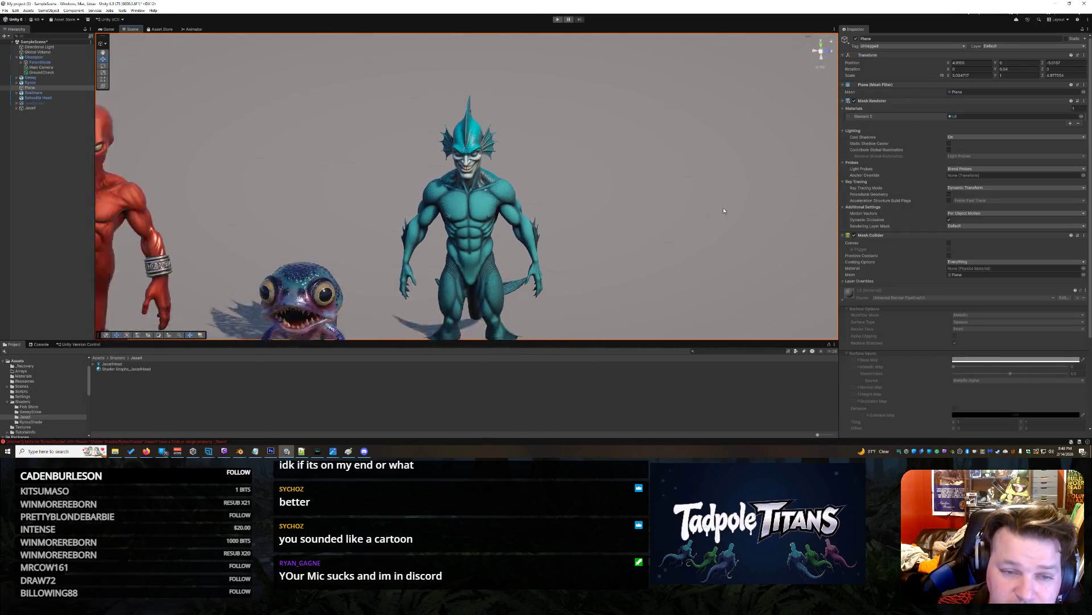
scroll(661, 257, up, 3)
scroll(661, 256, up, 4)
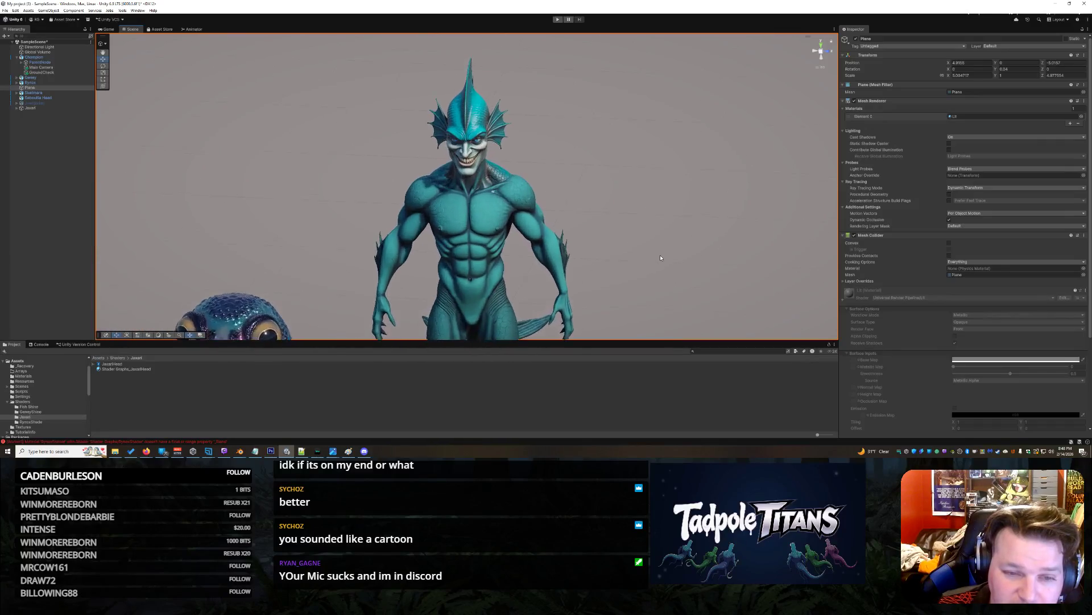
mouse_move(661, 257)
mouse_down()
mouse_move(696, 247)
mouse_move(634, 253)
mouse_up()
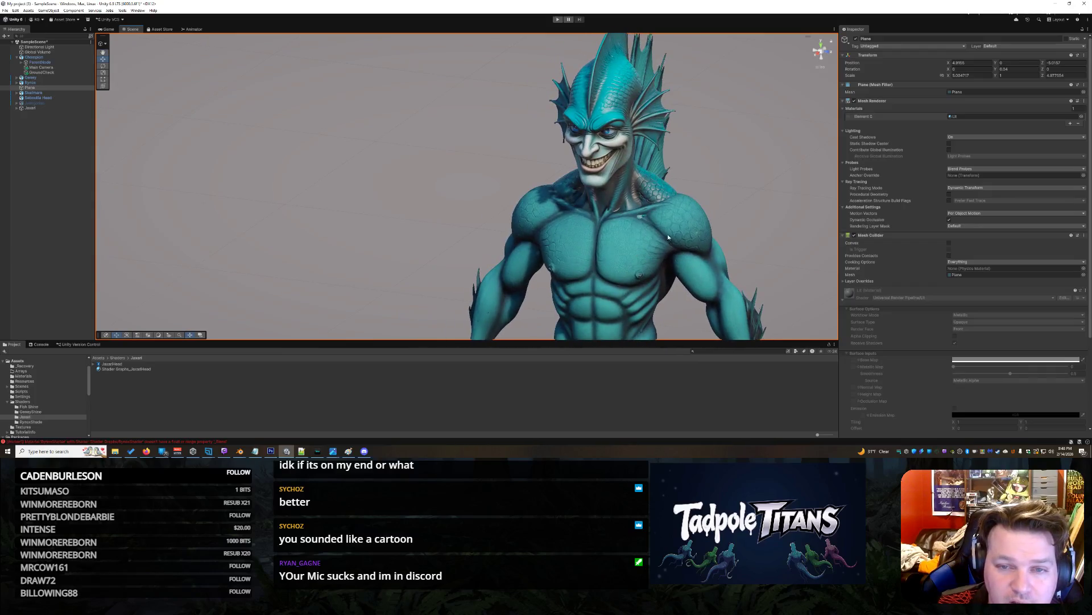
scroll(649, 246, down, 5)
scroll(658, 236, up, 3)
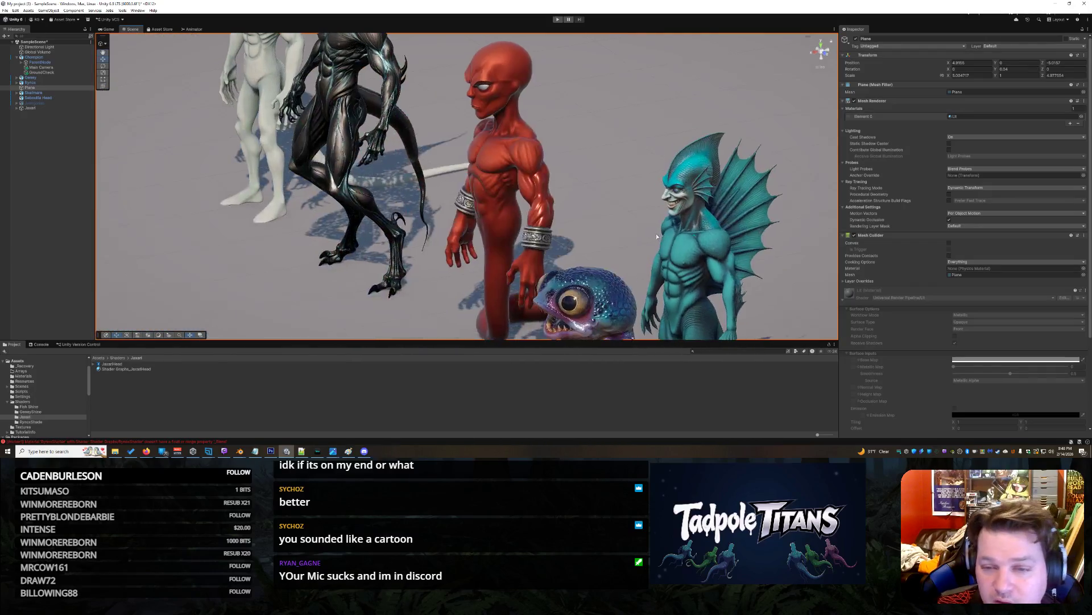
scroll(686, 237, down, 4)
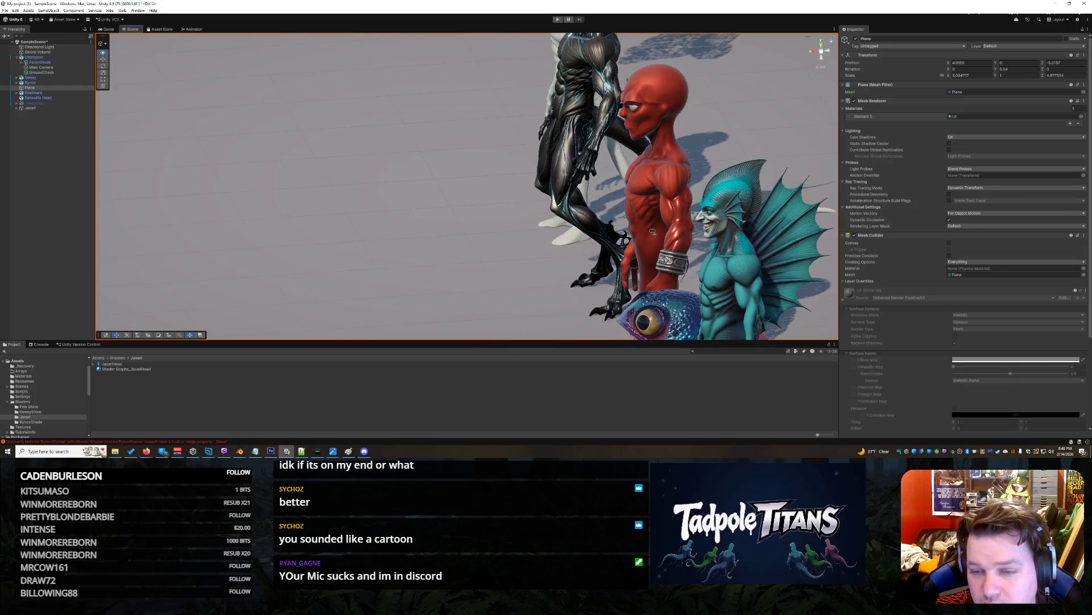
scroll(690, 239, up, 6)
mouse_move(690, 239)
mouse_down()
mouse_move(751, 267)
mouse_move(773, 258)
mouse_move(783, 271)
mouse_move(785, 249)
mouse_up()
scroll(677, 248, up, 4)
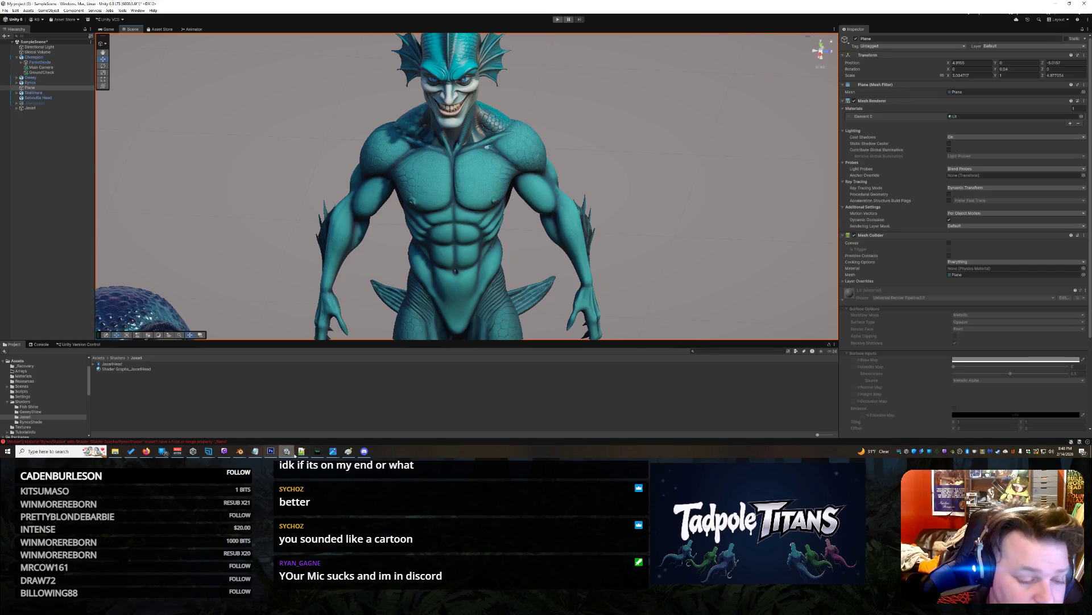
click(349, 450)
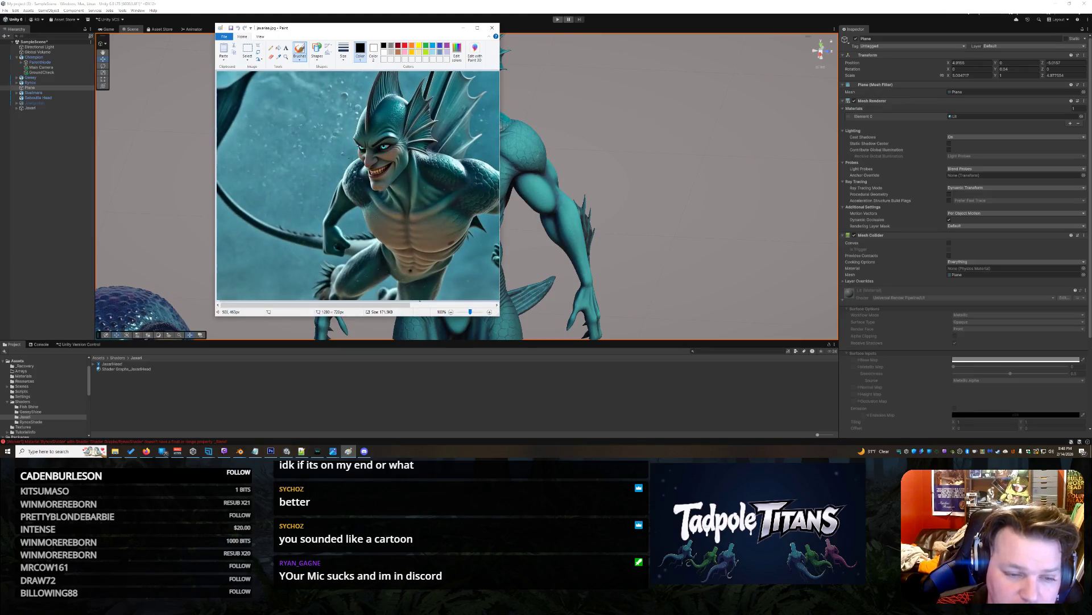
click(648, 10)
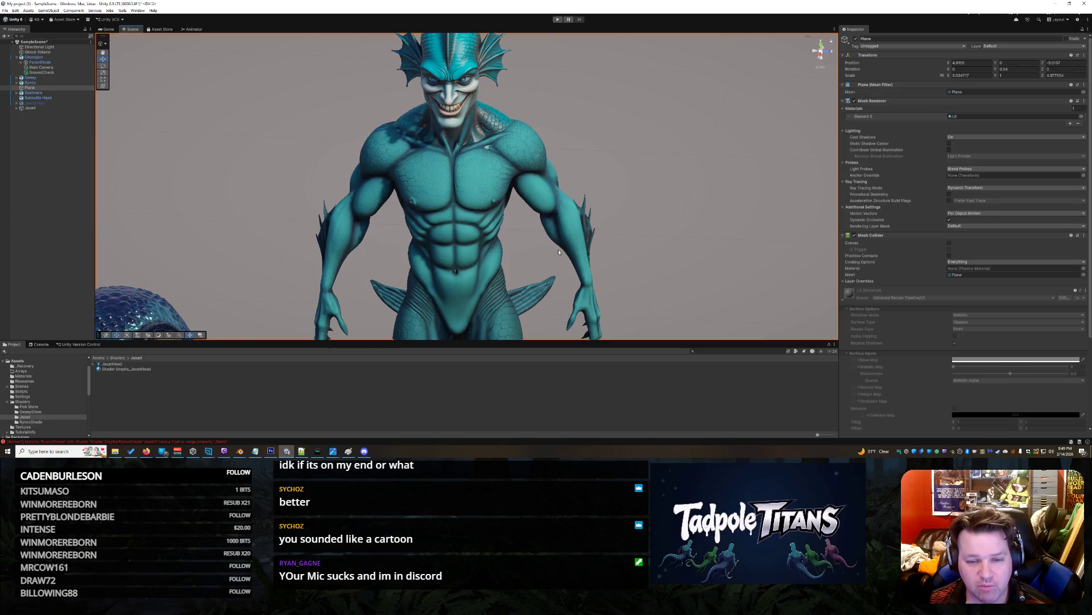
Zoom, orbit and pan the Unity Scene view across the creature lineup.
scroll(667, 207, down, 5)
scroll(648, 275, up, 10)
scroll(661, 292, down, 6)
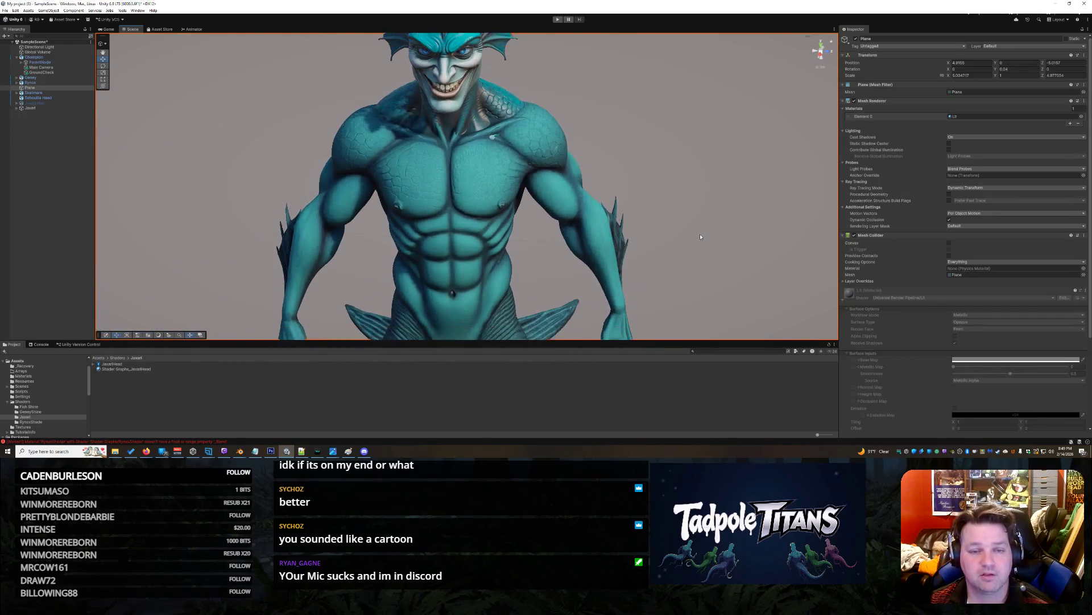
mouse_move(637, 219)
mouse_down()
mouse_move(546, 188)
mouse_move(573, 182)
mouse_move(580, 210)
mouse_up()
scroll(595, 224, down, 5)
scroll(392, 287, up, 8)
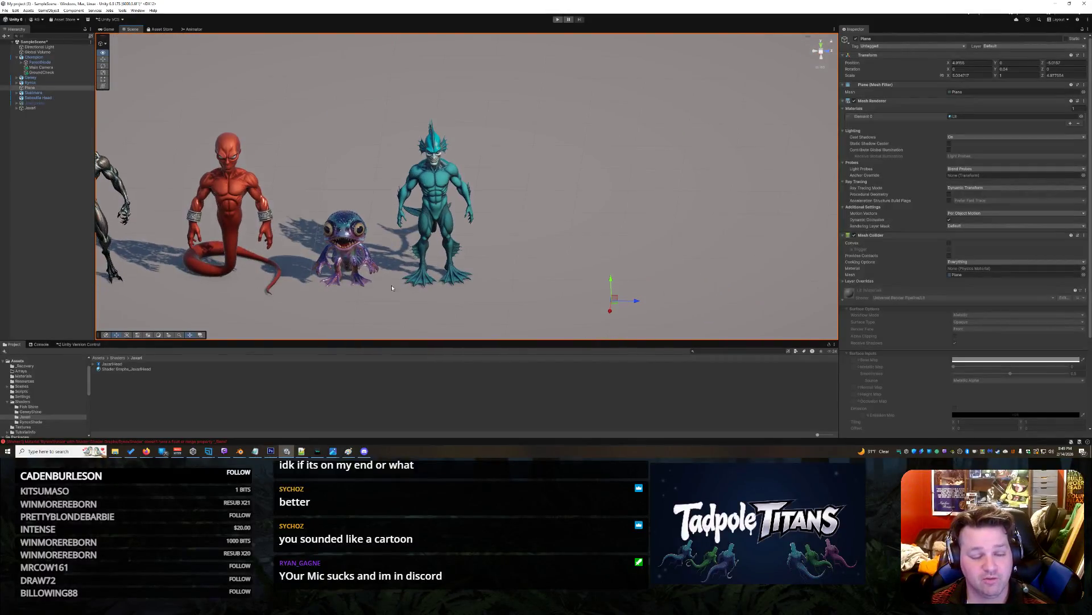
scroll(392, 287, down, 4)
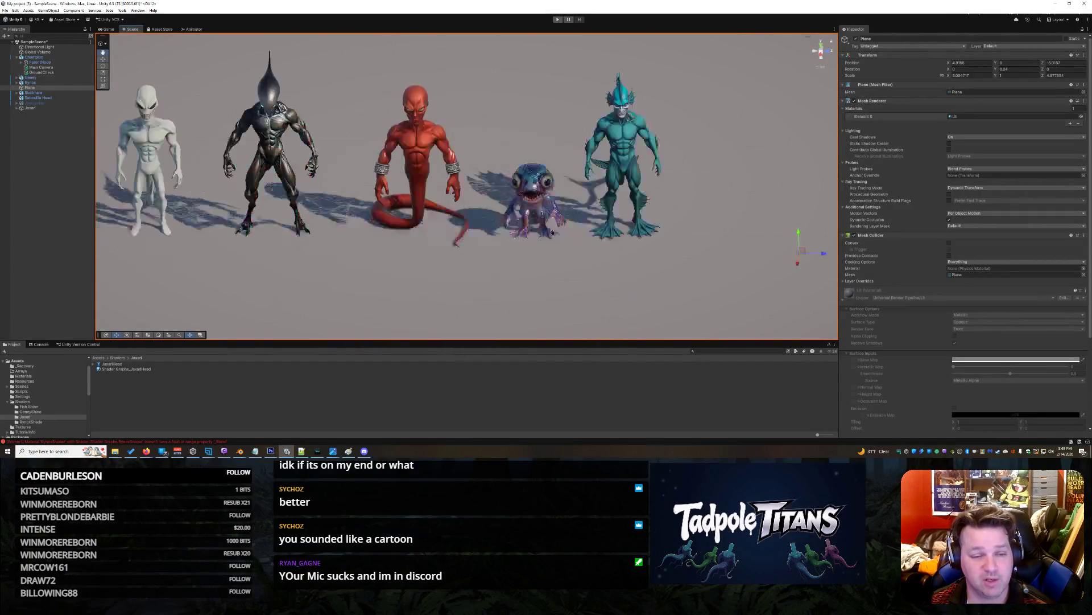
scroll(577, 244, down, 2)
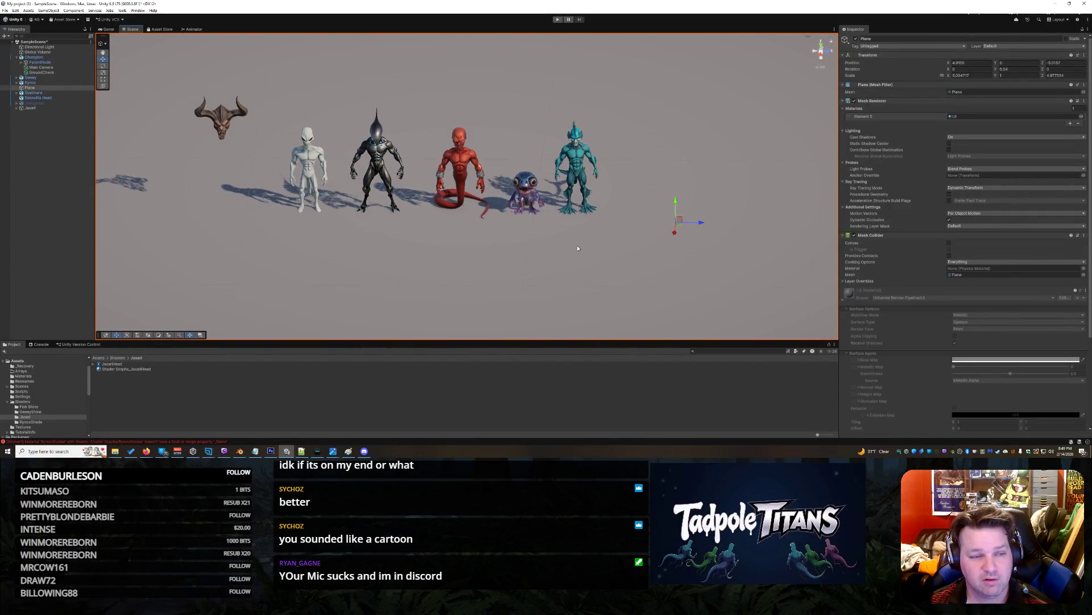
scroll(577, 248, up, 4)
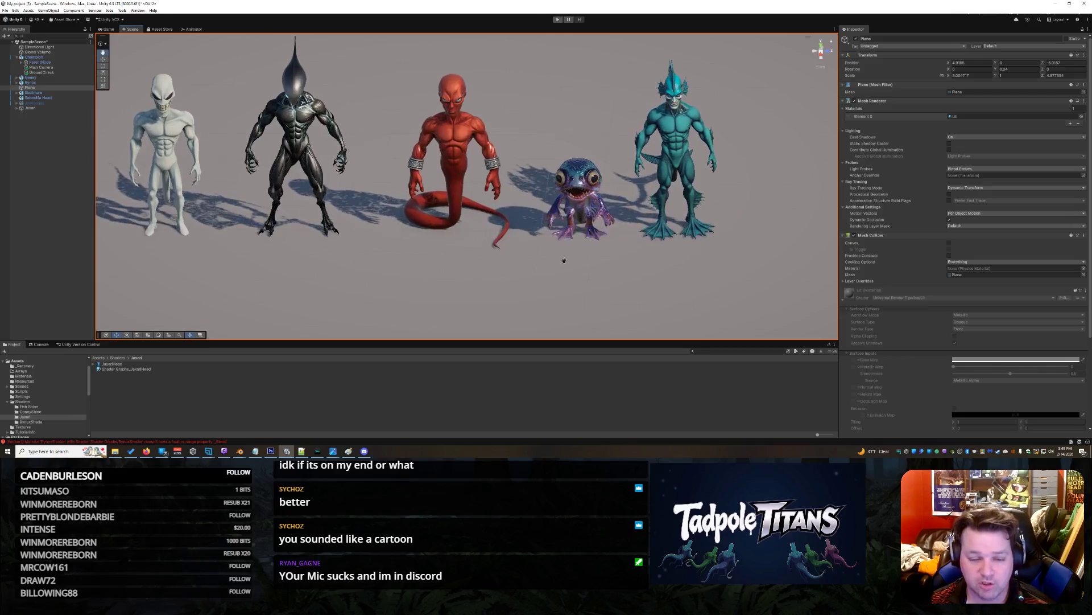
mouse_move(564, 260)
mouse_down()
mouse_move(471, 276)
mouse_move(476, 284)
mouse_up()
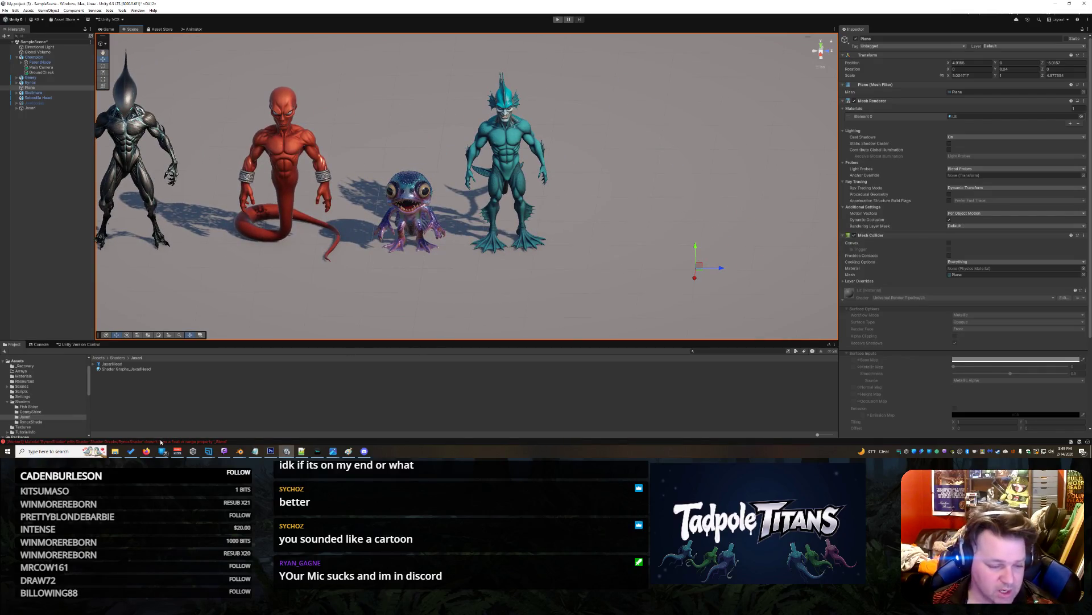
Bring Tripo forward and orbit the orange character on its model page to inspect its back.
mouse_move(148, 451)
click(308, 433)
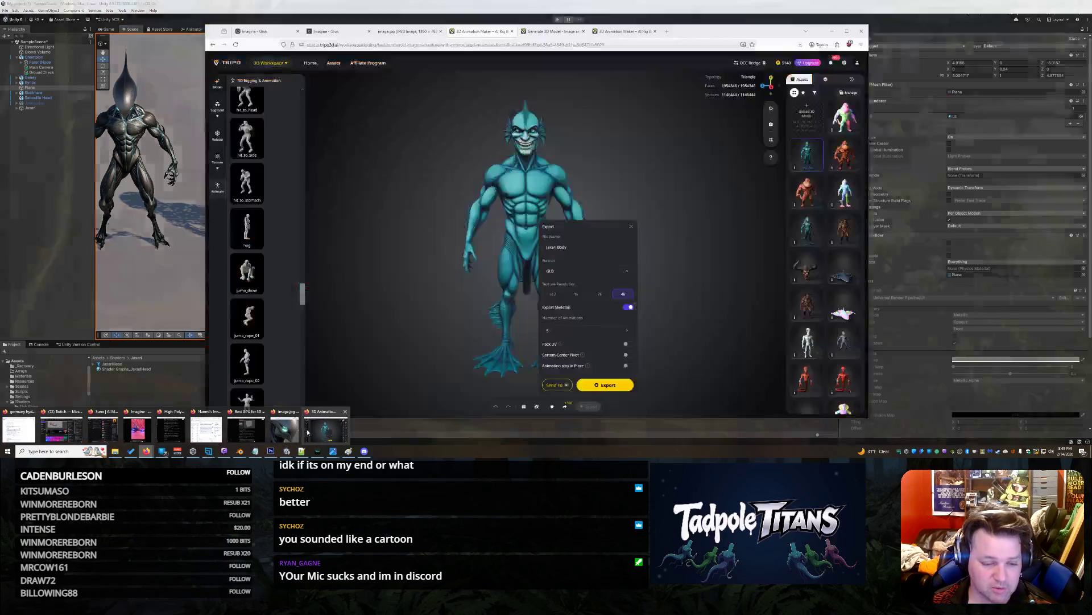
click(551, 31)
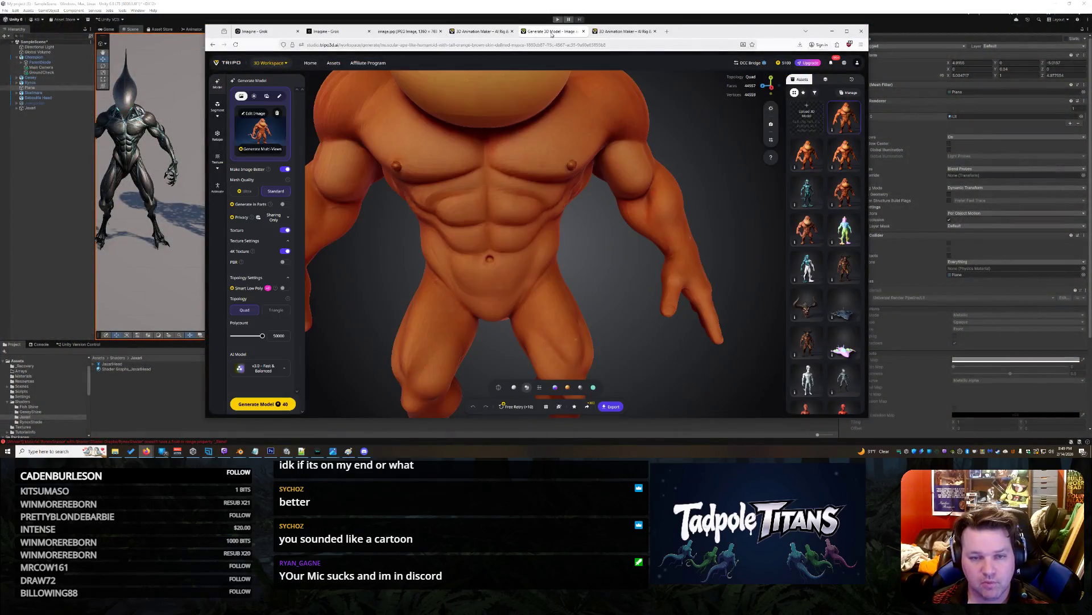
scroll(590, 239, down, 5)
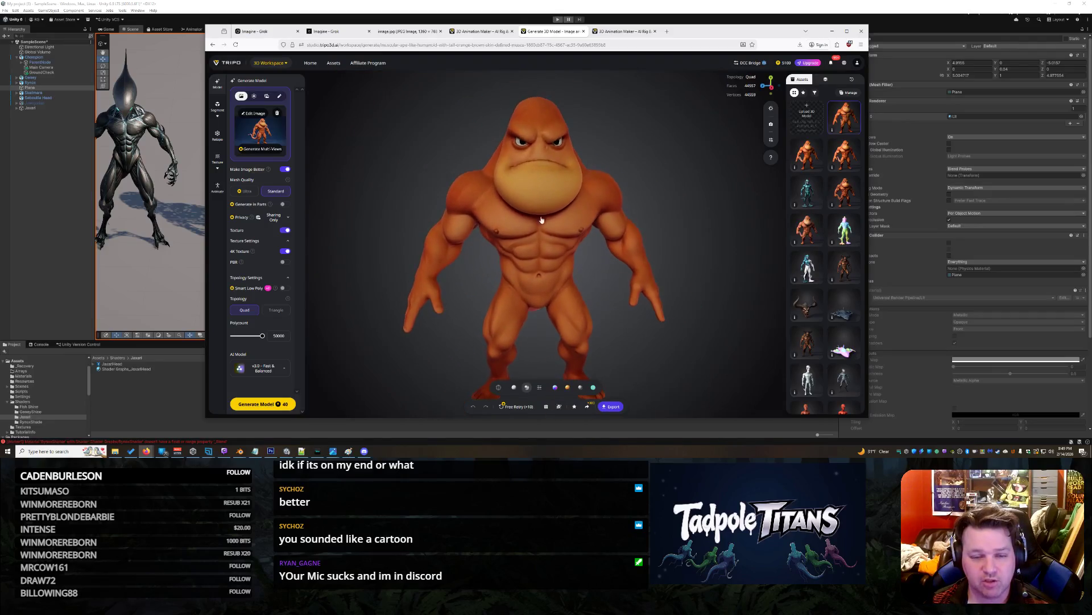
mouse_move(555, 249)
mouse_down()
mouse_move(711, 243)
mouse_move(674, 217)
mouse_move(681, 231)
mouse_move(413, 226)
mouse_move(524, 239)
mouse_move(526, 252)
mouse_move(612, 216)
mouse_up()
scroll(675, 217, up, 3)
scroll(682, 231, down, 3)
scroll(413, 226, up, 2)
scroll(414, 226, down, 2)
scroll(522, 244, up, 3)
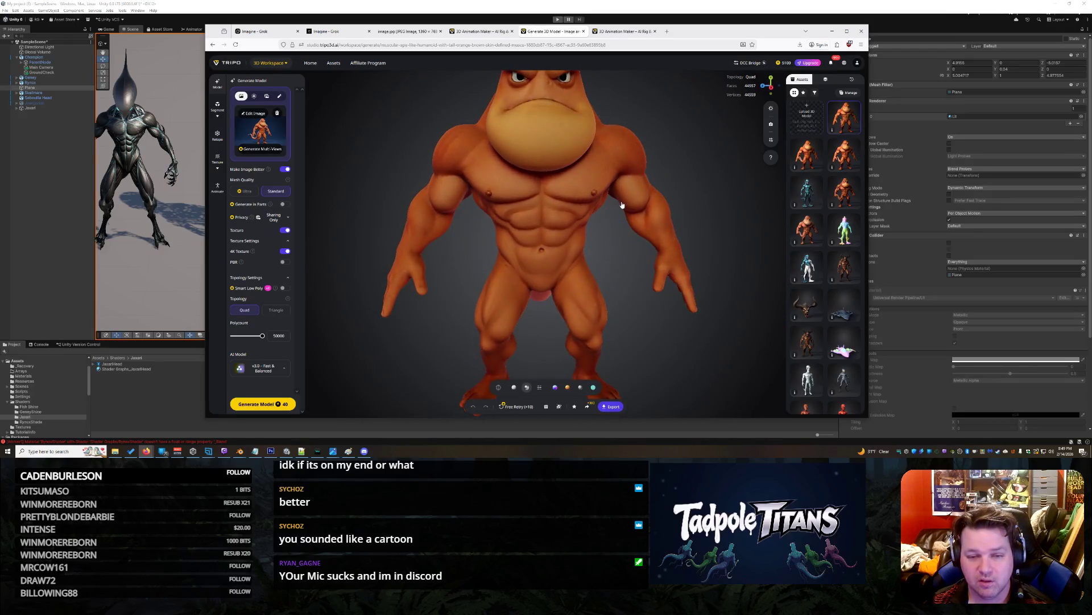
scroll(623, 205, up, 5)
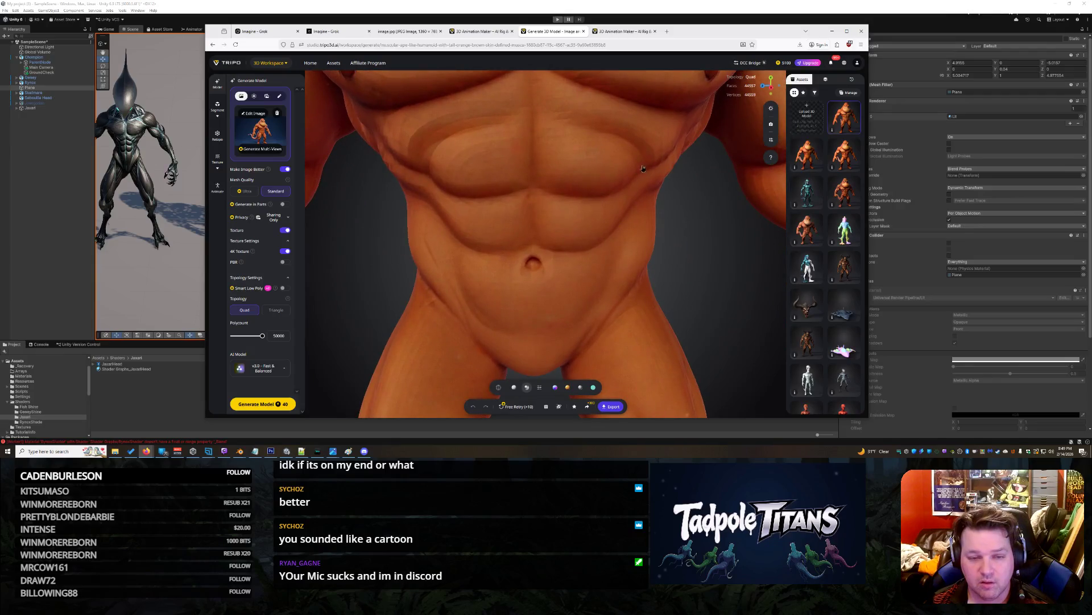
Open the orange character in the 3D Rigging & Animation workspace.
mouse_move(597, 253)
mouse_down()
mouse_move(635, 330)
mouse_move(614, 302)
mouse_move(595, 306)
mouse_move(639, 288)
mouse_move(564, 267)
mouse_move(639, 247)
mouse_move(632, 227)
mouse_move(556, 246)
mouse_move(571, 266)
mouse_up()
scroll(570, 266, down, 5)
click(571, 266)
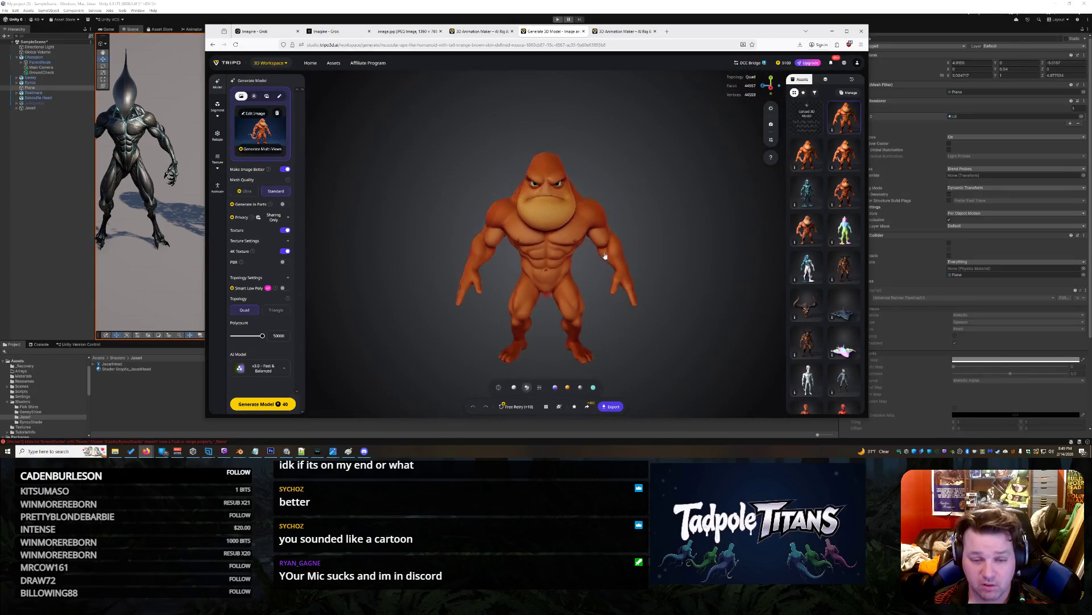
click(697, 191)
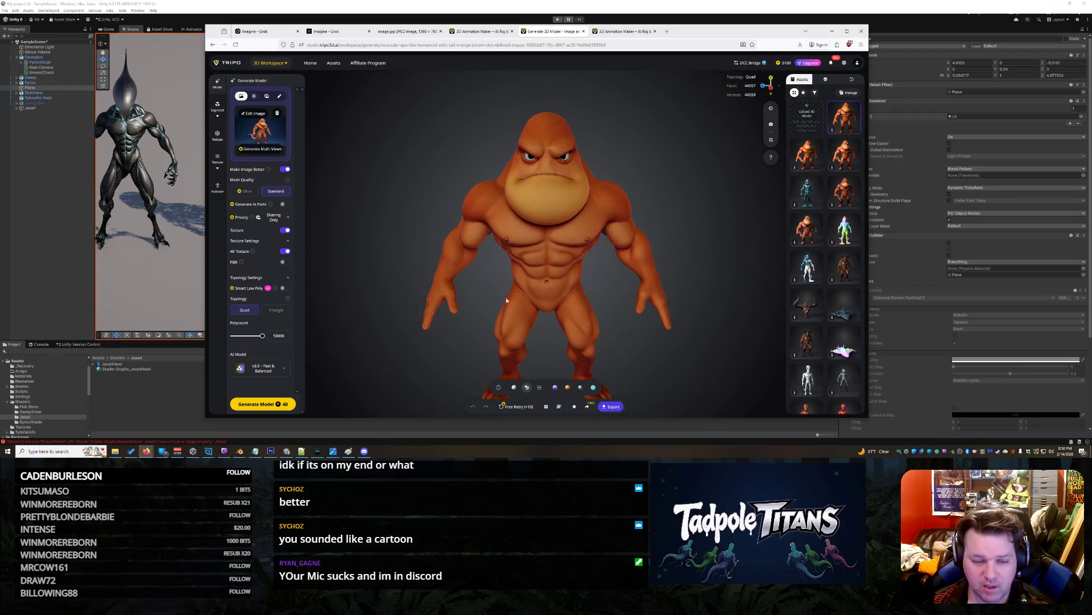
click(218, 190)
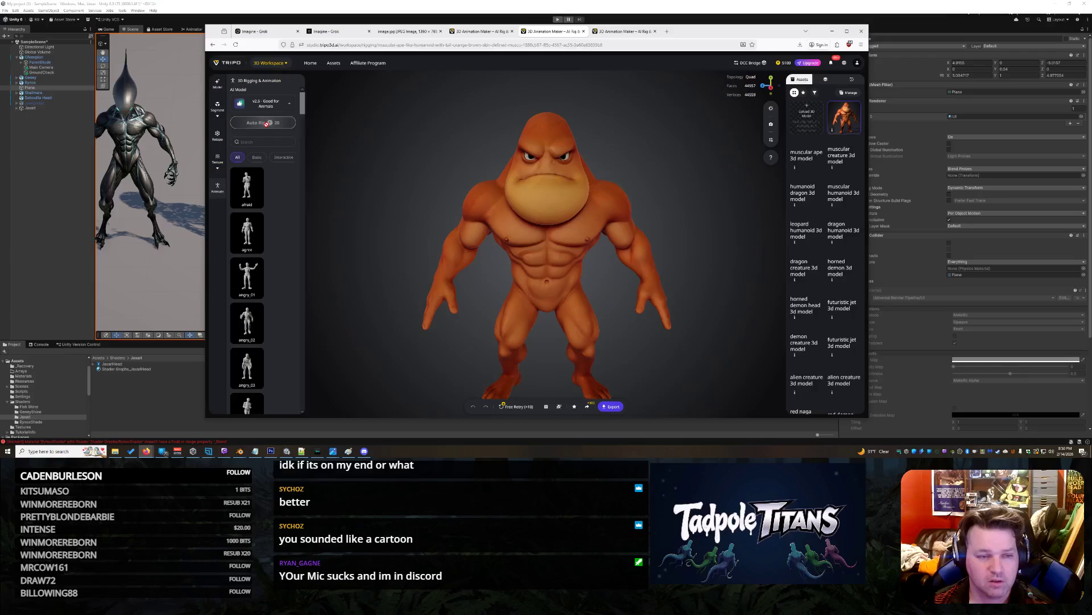
Switch to the brown spiny creature's tab and orbit around its torso, neck and back.
click(625, 35)
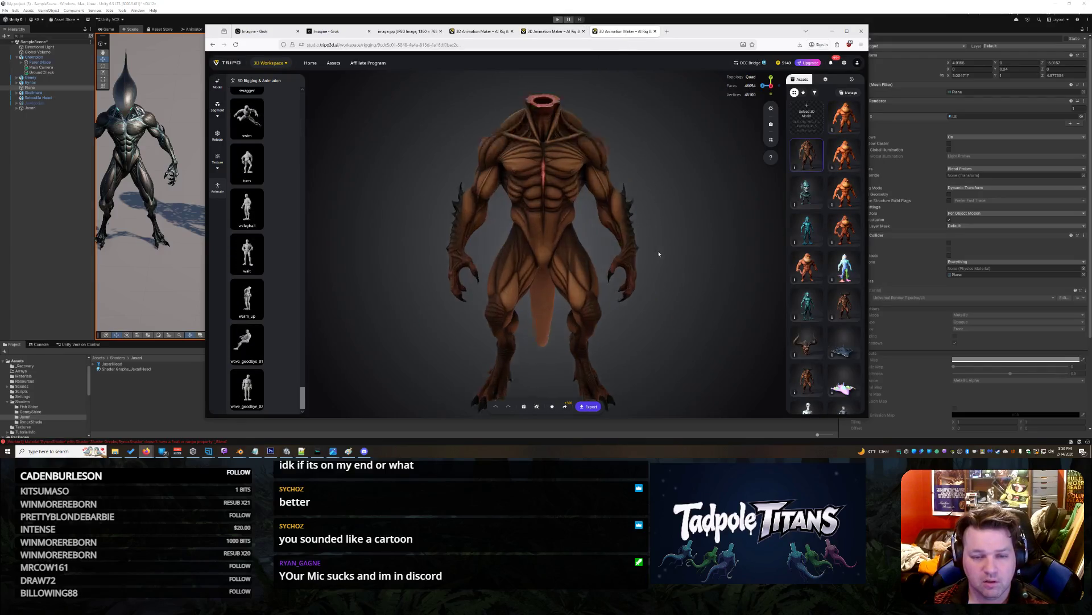
scroll(657, 251, up, 5)
mouse_move(623, 133)
mouse_down()
mouse_move(617, 351)
mouse_move(636, 287)
mouse_move(589, 278)
mouse_move(607, 319)
mouse_move(581, 259)
mouse_move(599, 289)
mouse_move(601, 266)
mouse_move(641, 243)
mouse_move(683, 162)
mouse_move(557, 292)
mouse_up()
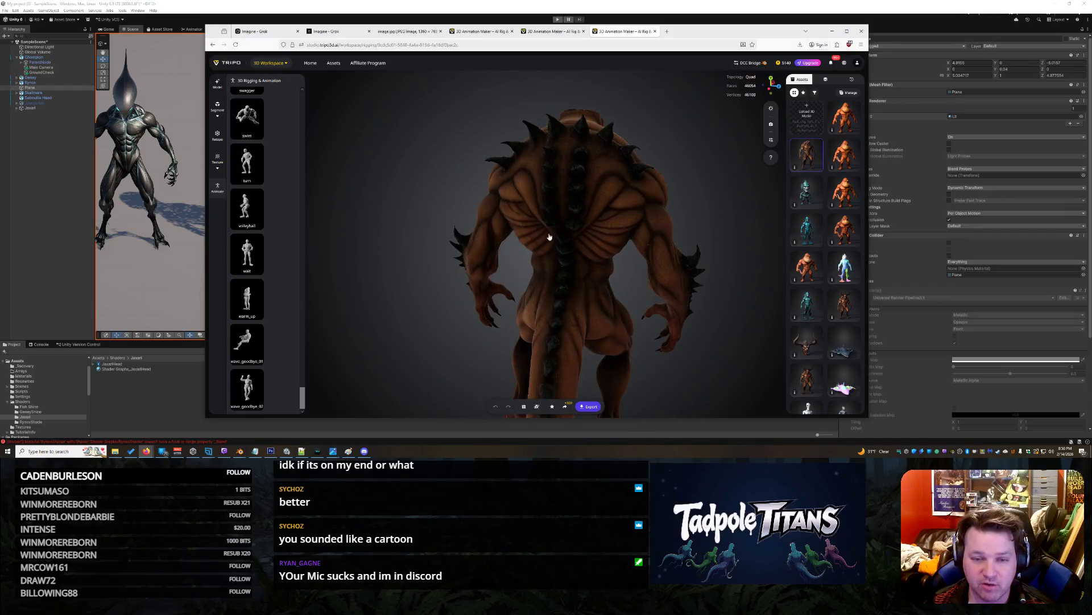
mouse_move(570, 232)
mouse_down()
mouse_move(624, 261)
mouse_move(639, 241)
mouse_move(660, 251)
mouse_up()
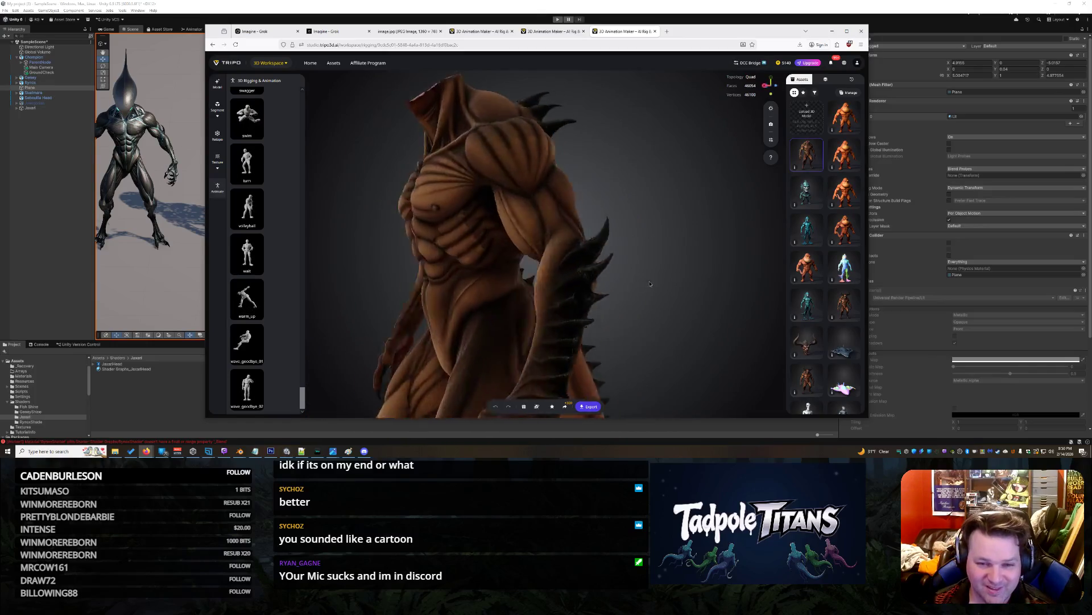
scroll(676, 258, up, 3)
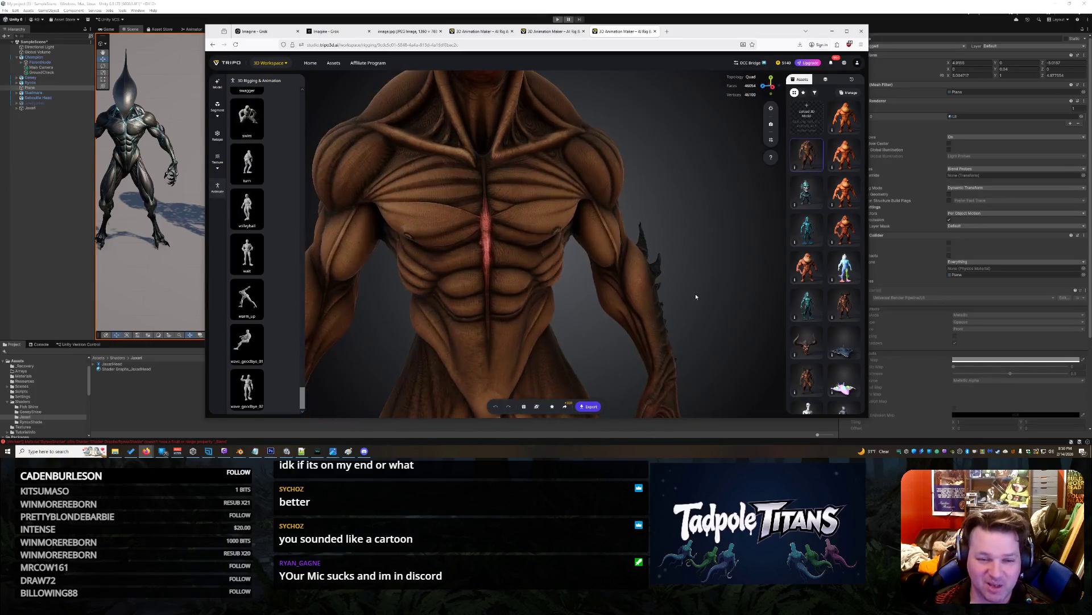
scroll(610, 254, down, 5)
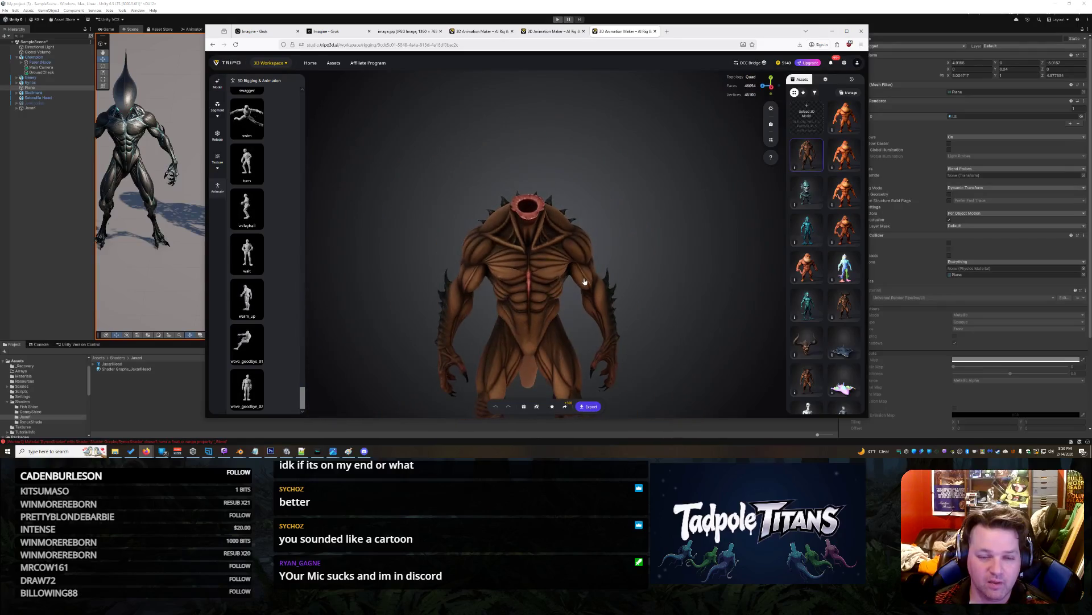
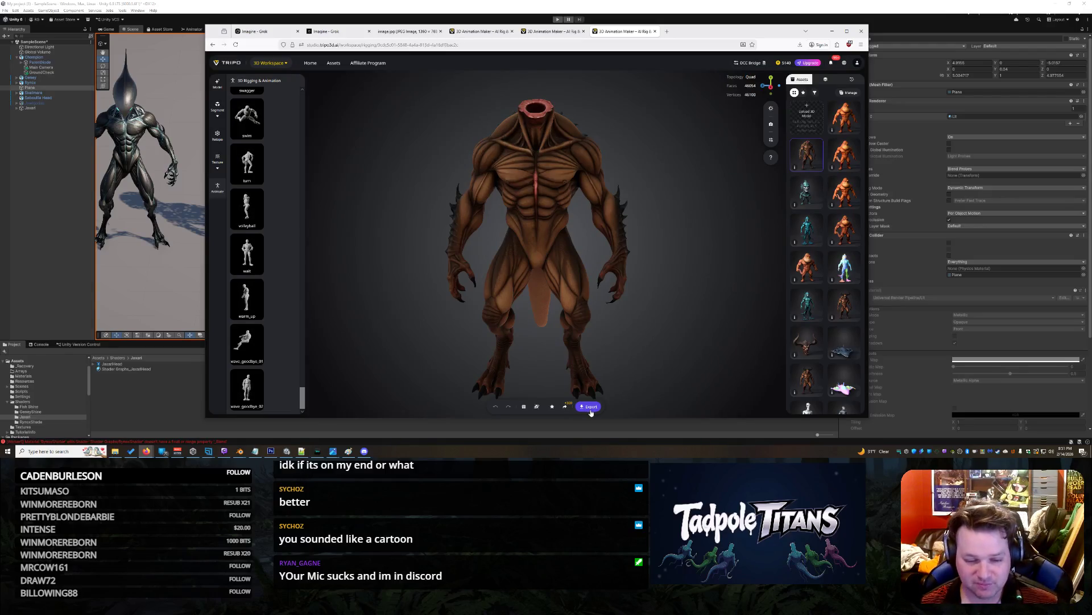
Orbit around the running creature, then preview the walk preset animation on it.
scroll(307, 191, up, 5)
scroll(308, 190, up, 10)
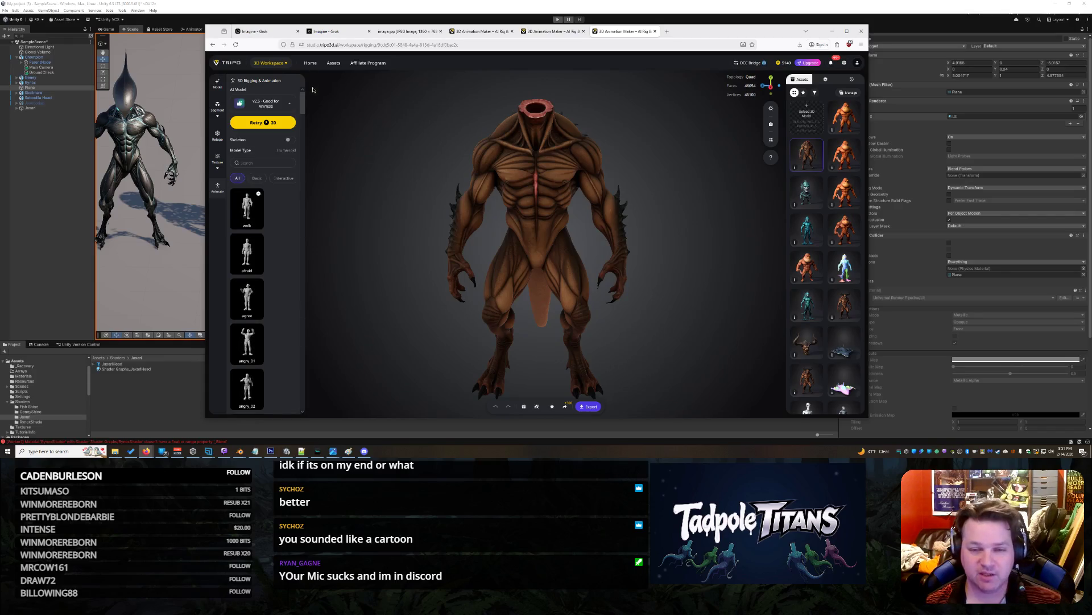
scroll(312, 100, down, 2)
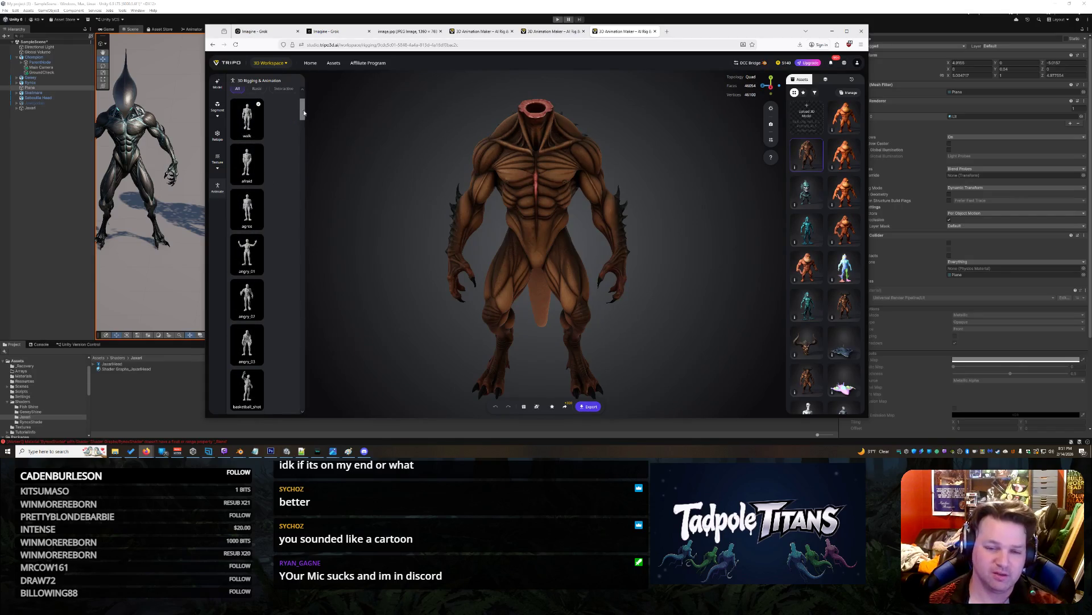
drag(305, 113, 299, 424)
scroll(275, 260, up, 4)
scroll(280, 231, down, 4)
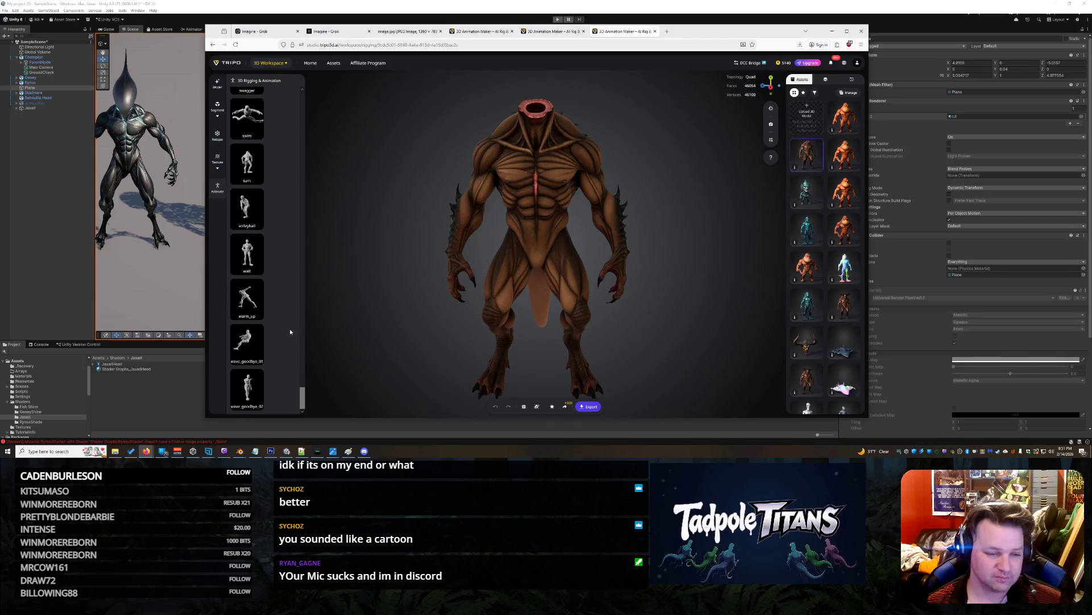
scroll(280, 279, up, 15)
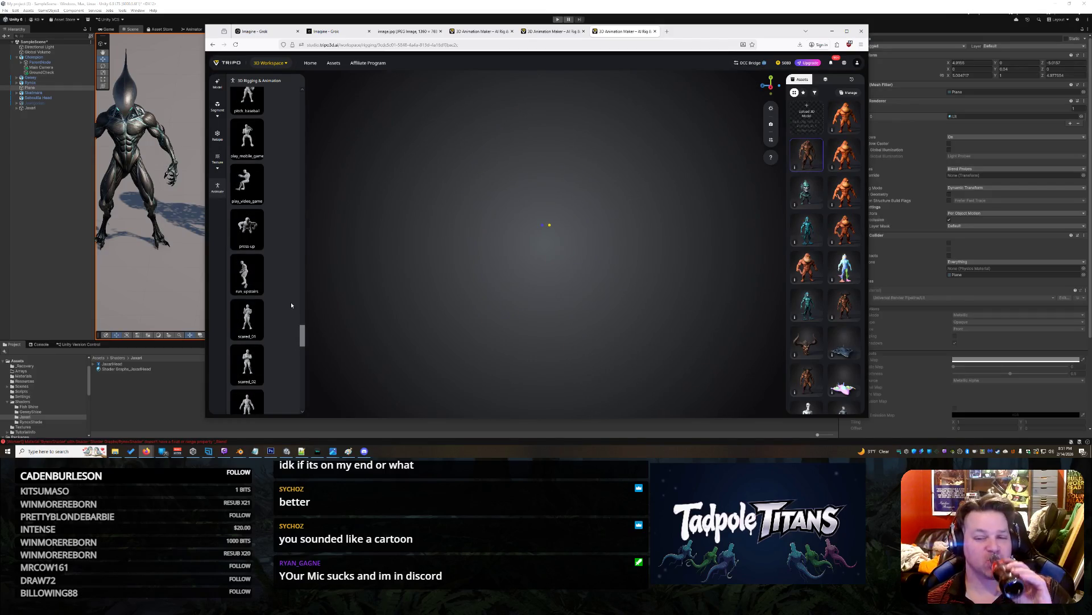
drag(303, 342, 315, 98)
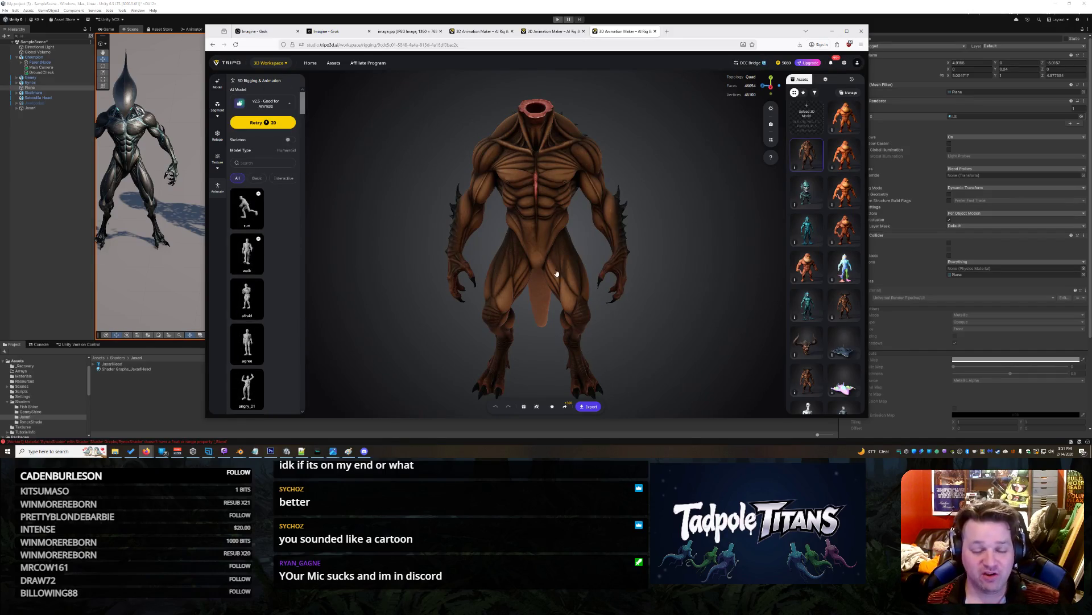
mouse_move(560, 276)
mouse_down()
mouse_move(647, 272)
mouse_move(541, 280)
mouse_move(423, 266)
mouse_up()
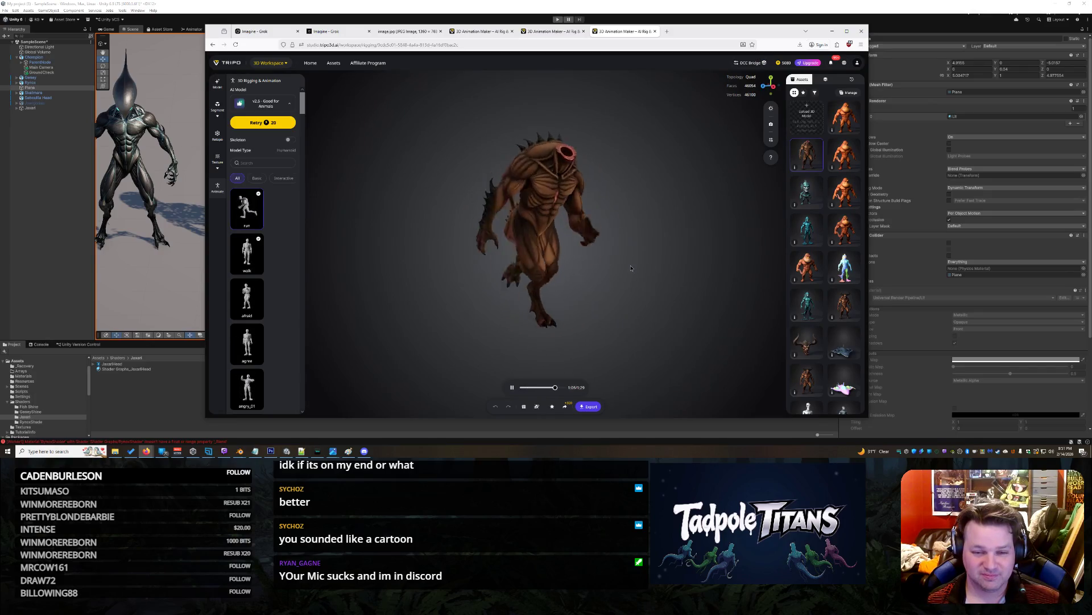
drag(611, 270, 721, 270)
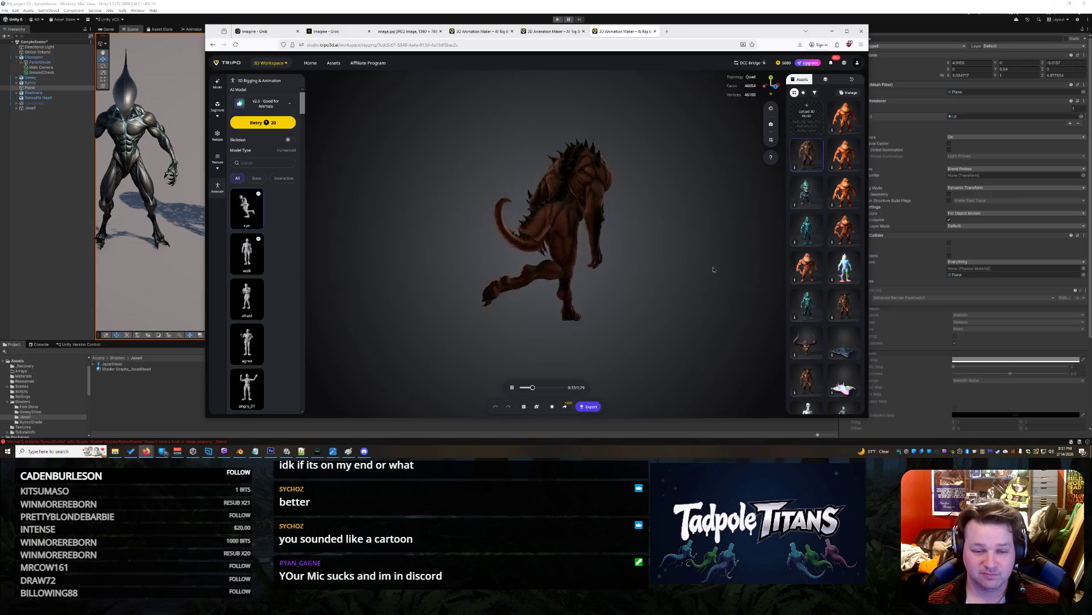
drag(721, 270, 566, 263)
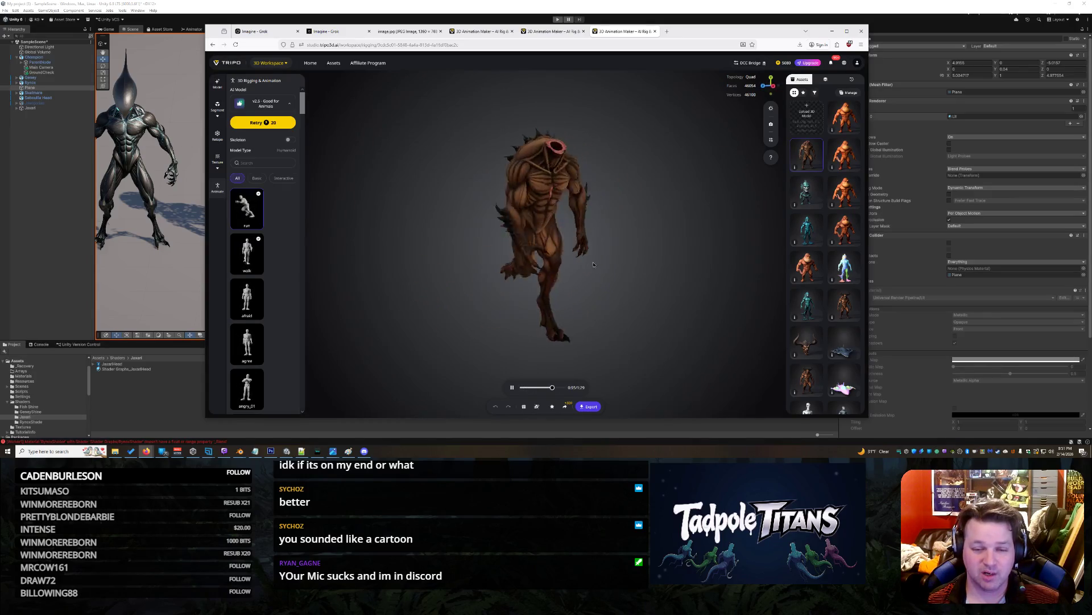
click(247, 253)
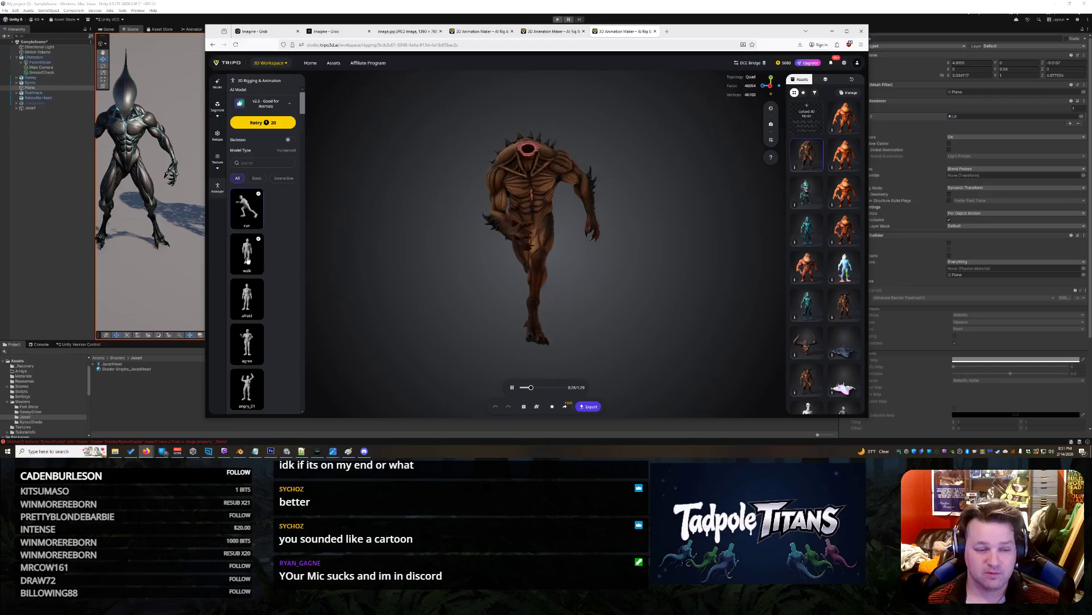
Scroll the preset list and apply the idle animation to the creature.
scroll(605, 254, up, 5)
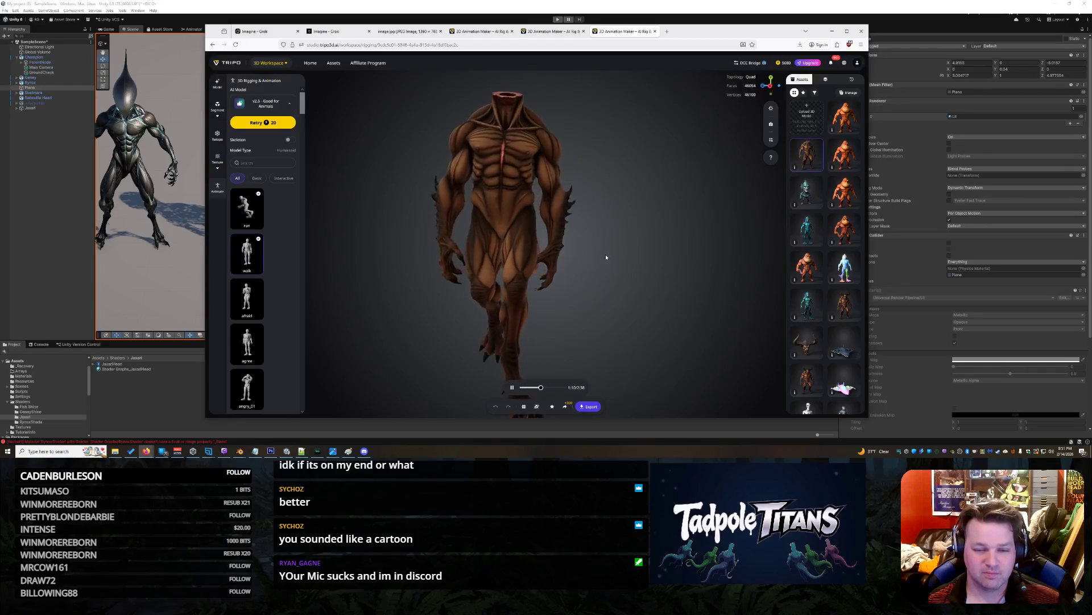
scroll(623, 261, down, 5)
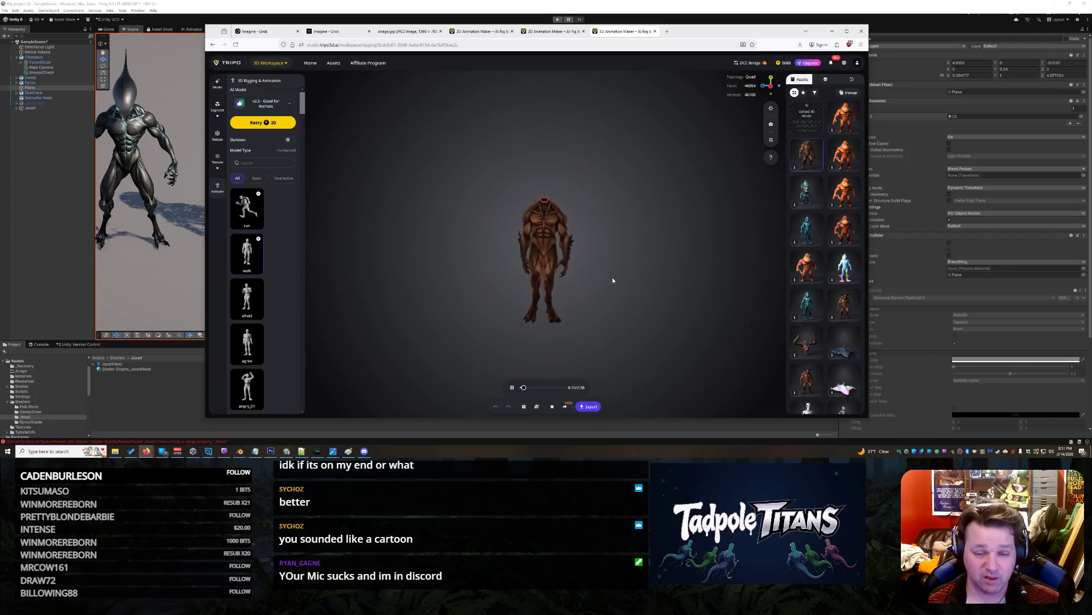
scroll(280, 303, down, 10)
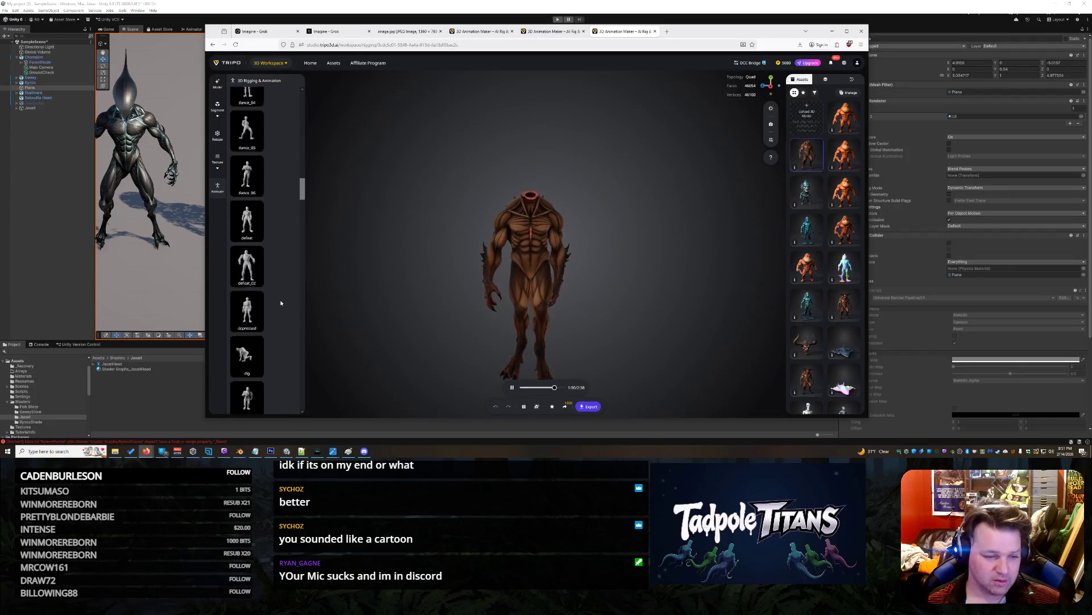
scroll(280, 303, down, 10)
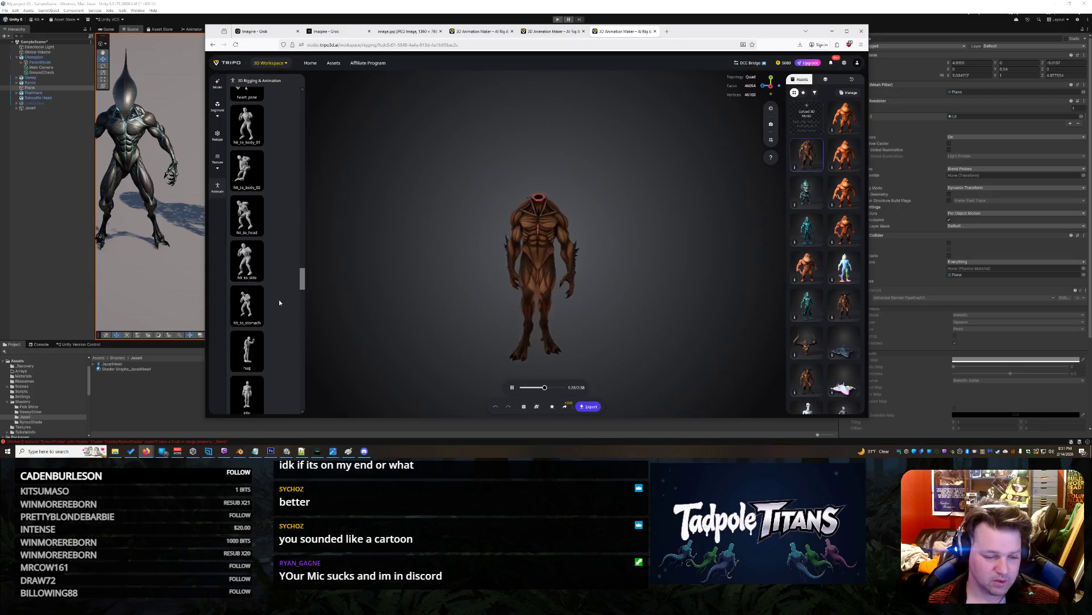
click(248, 185)
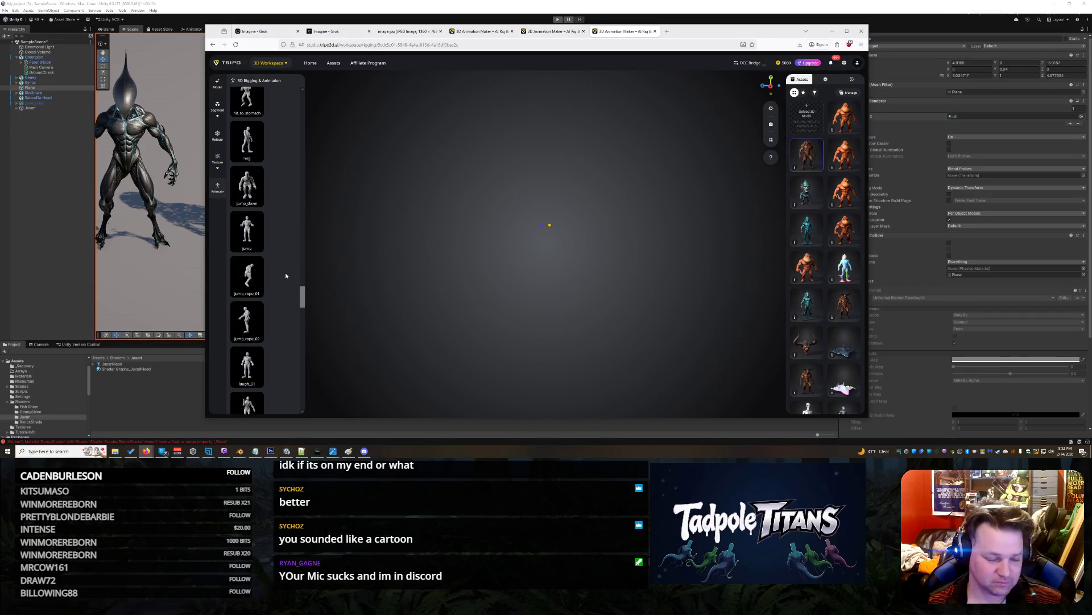
Apply the jump preset animation to the headless brown creature.
click(248, 278)
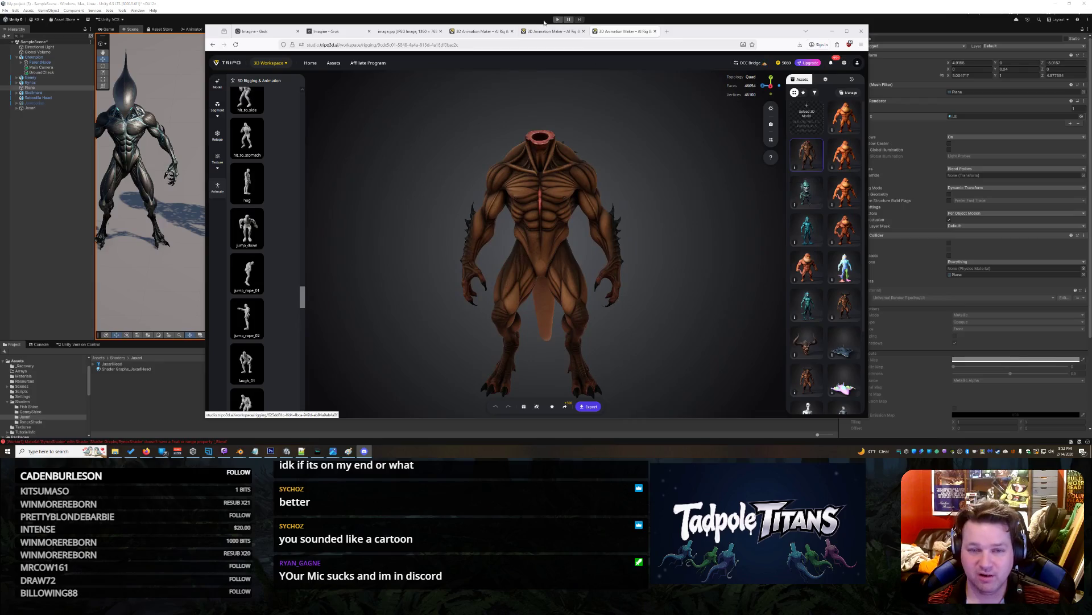
Open Tripo Studio in a new tab and load the teal fish-faced alien in Generate.
right_click(220, 62)
click(245, 69)
click(681, 33)
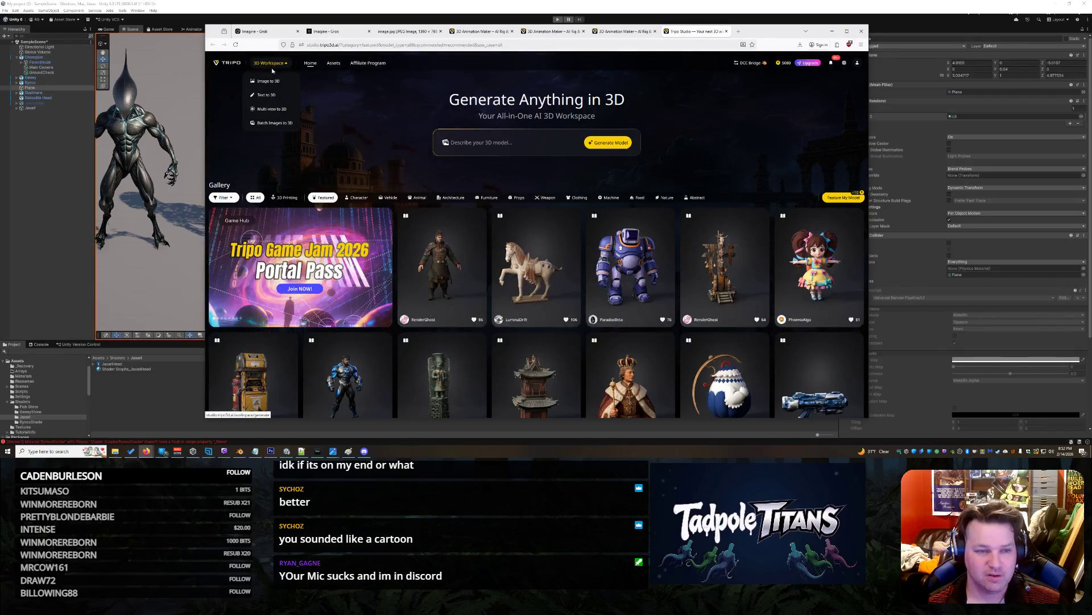
click(246, 76)
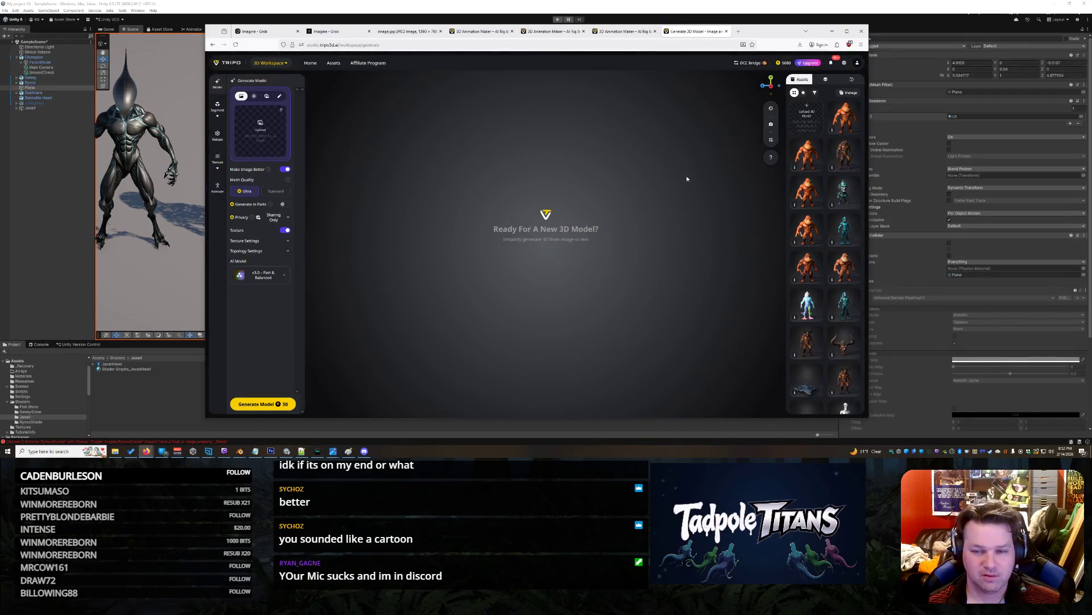
click(843, 190)
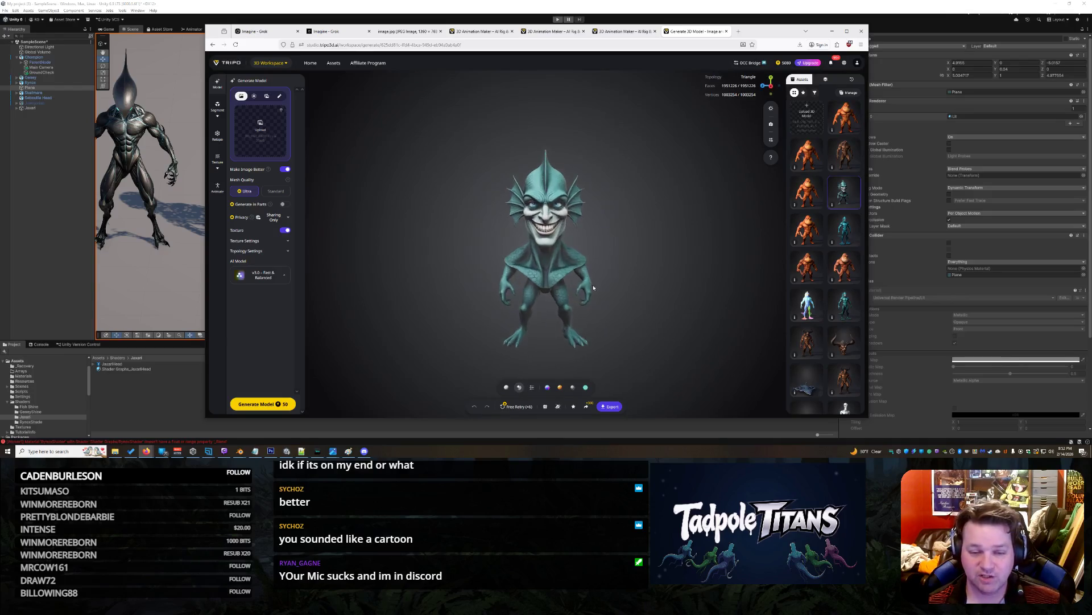
View the alien from above, then return to the brown creature's animation tab.
mouse_move(596, 296)
mouse_down()
mouse_move(658, 267)
mouse_move(527, 243)
mouse_move(598, 267)
mouse_up()
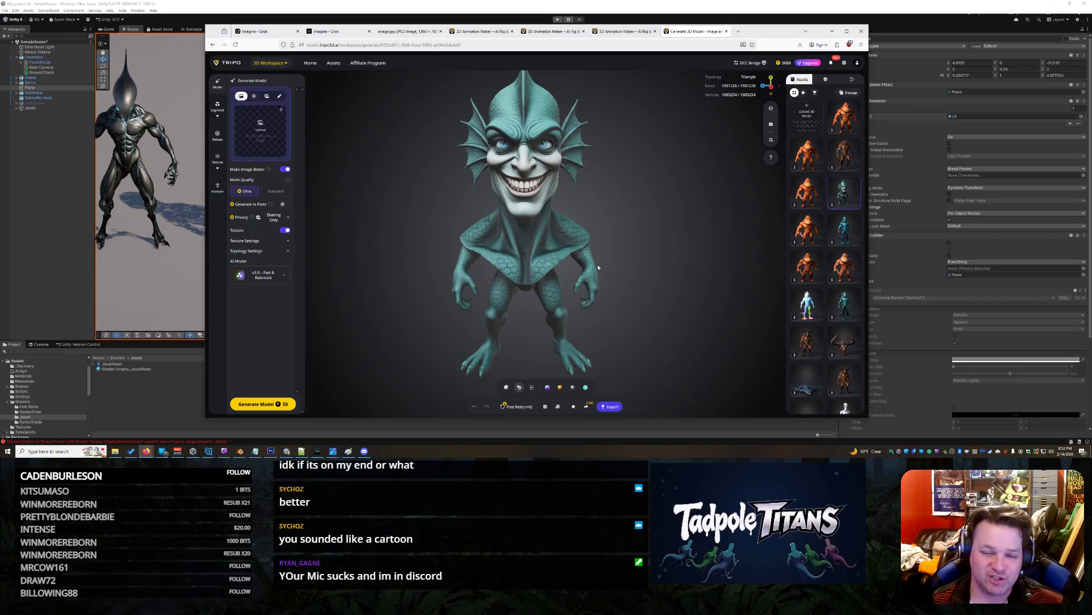
click(625, 32)
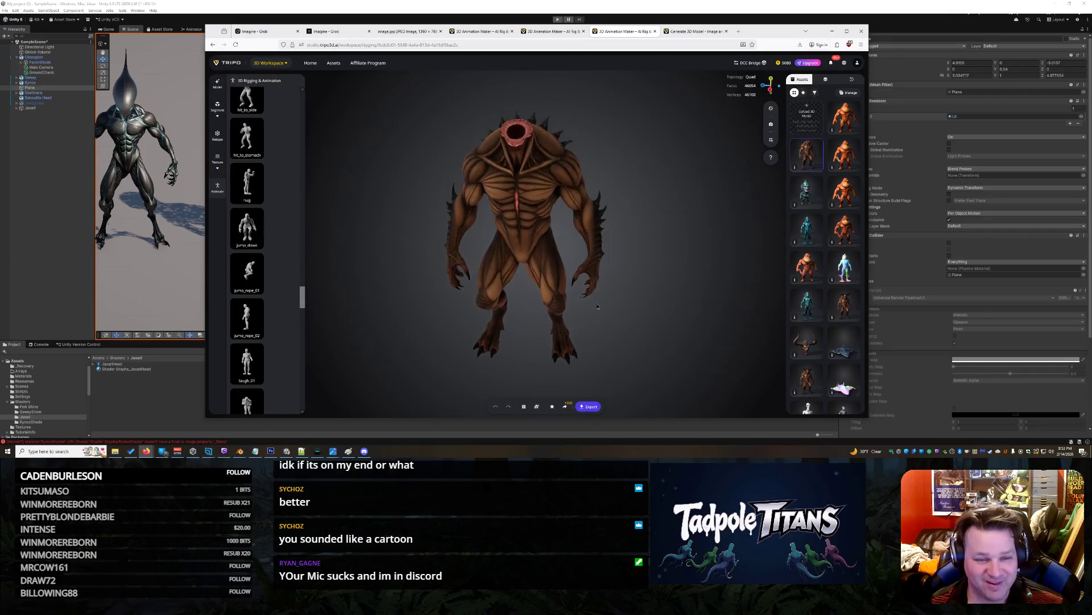
Preview the idle animation and orbit to a side view showing the tail.
scroll(293, 274, up, 15)
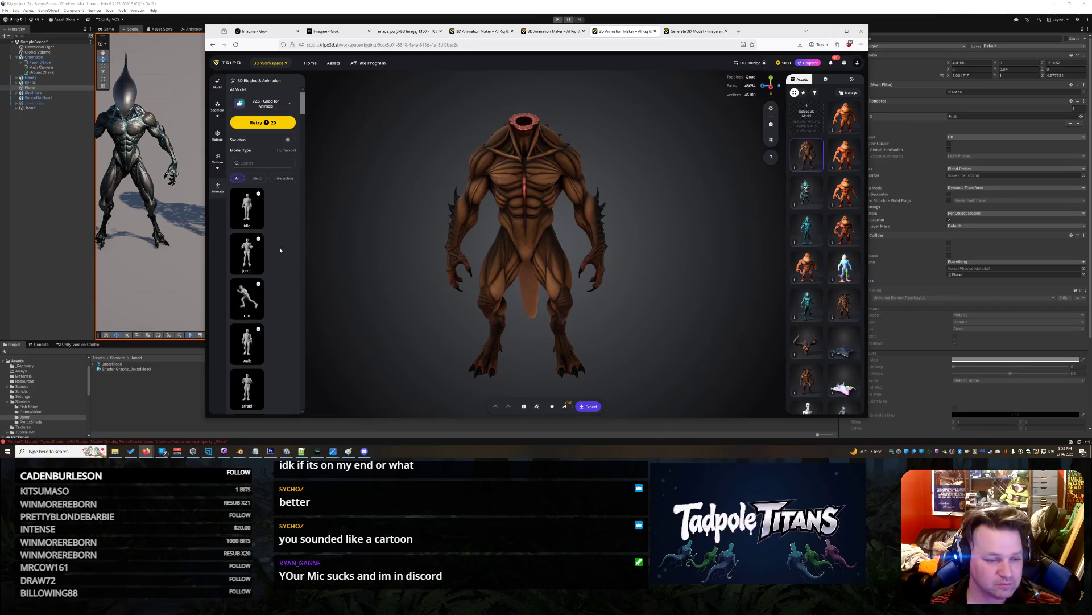
click(246, 221)
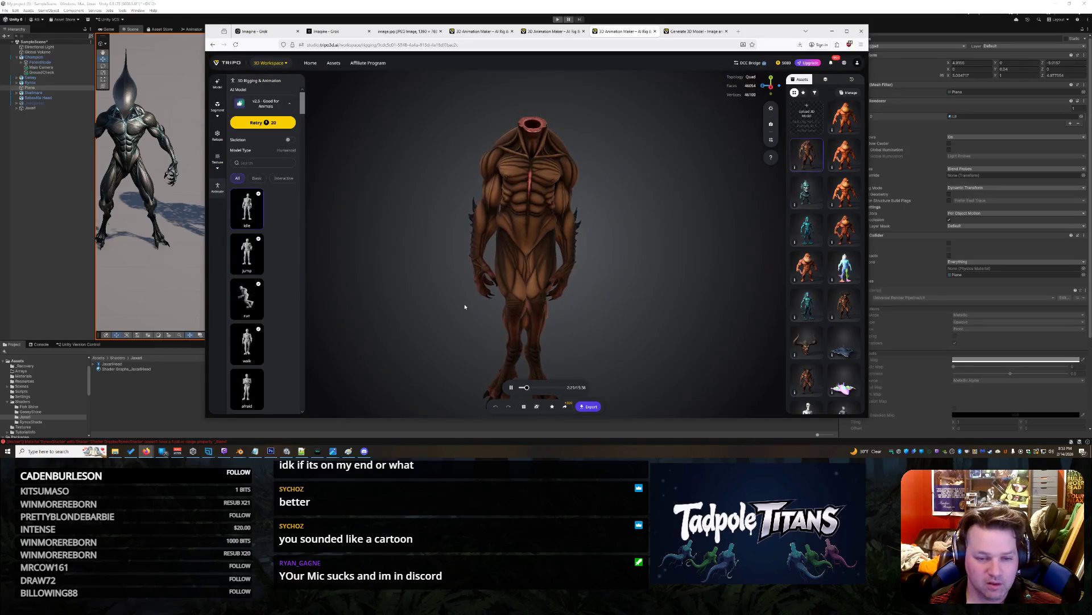
mouse_move(372, 281)
mouse_down()
mouse_move(566, 295)
mouse_move(473, 300)
mouse_up()
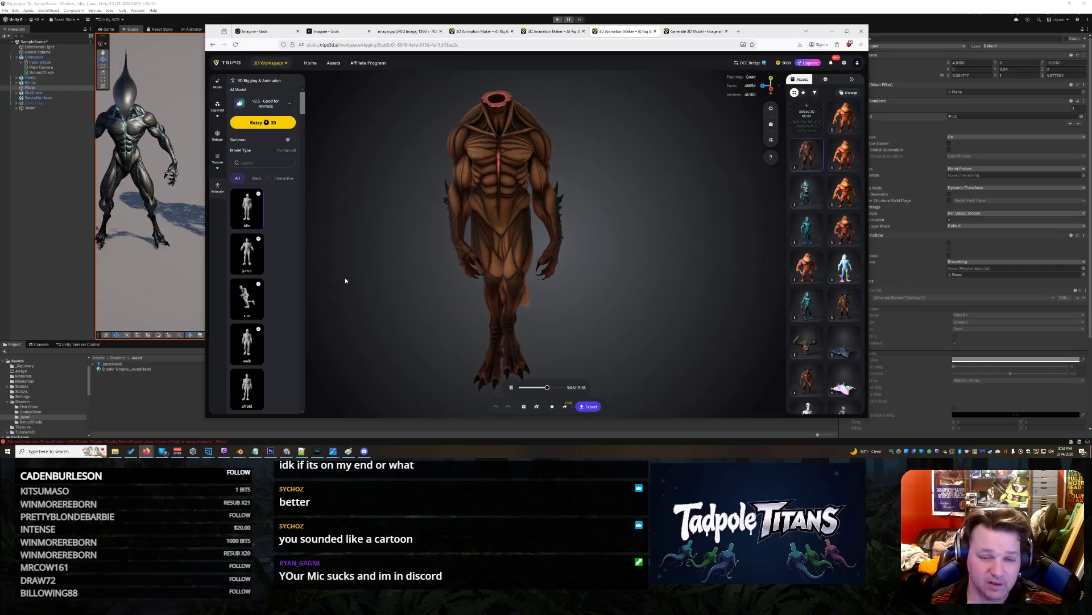
Scroll down the animation list and retarget another preset onto the creature.
scroll(259, 285, down, 2)
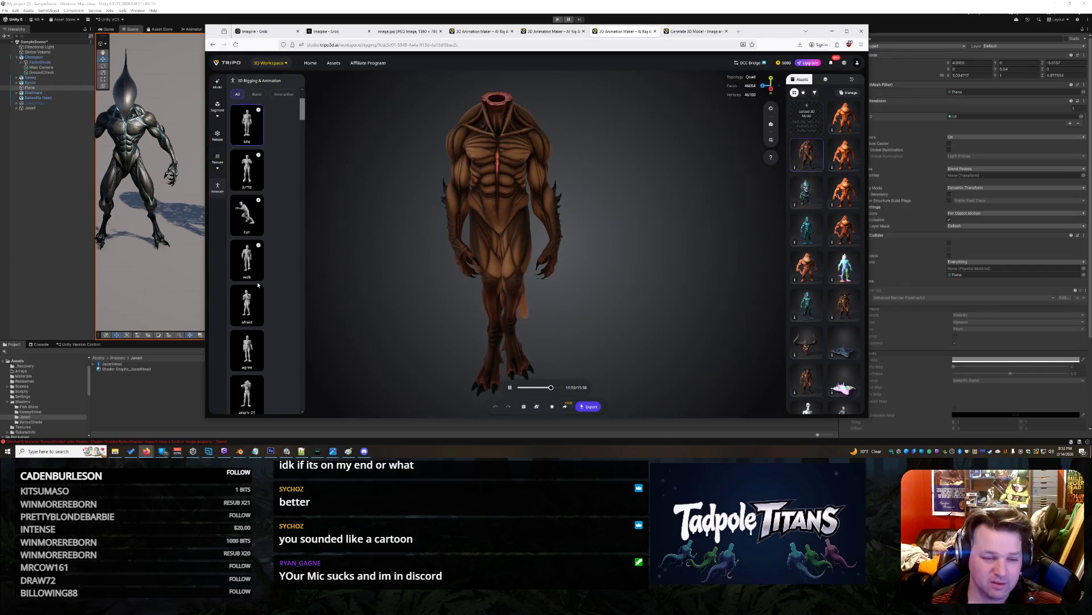
scroll(260, 284, down, 2)
scroll(276, 266, down, 2)
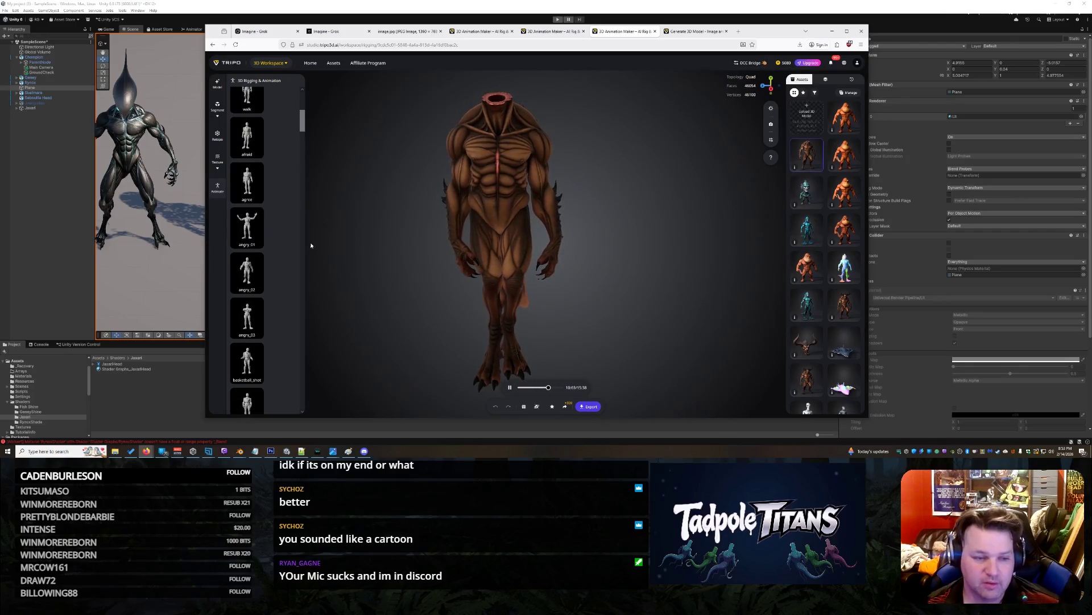
scroll(269, 230, down, 3)
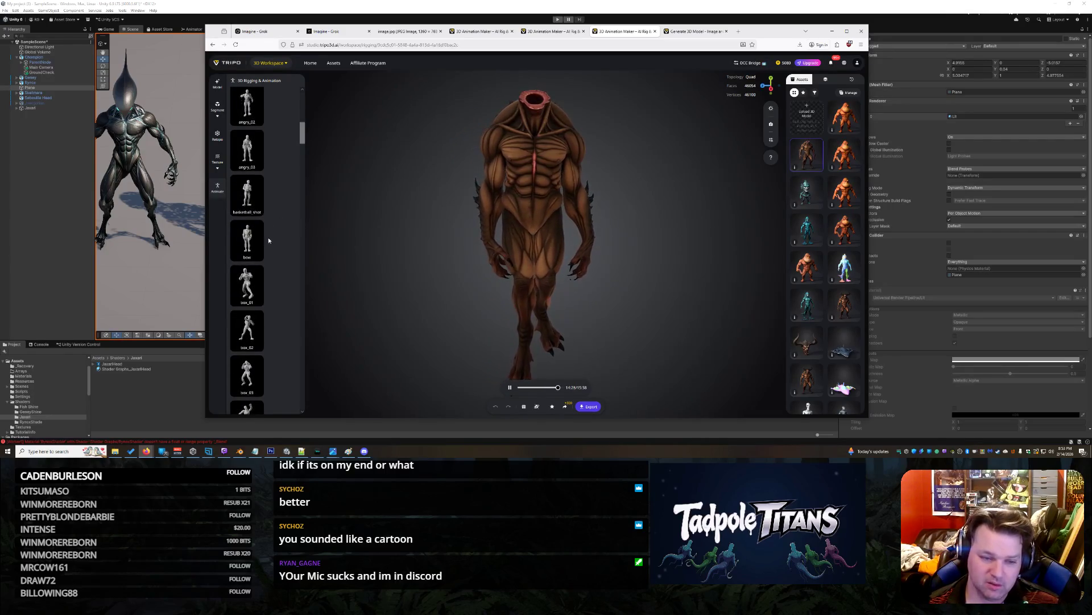
scroll(275, 219, down, 5)
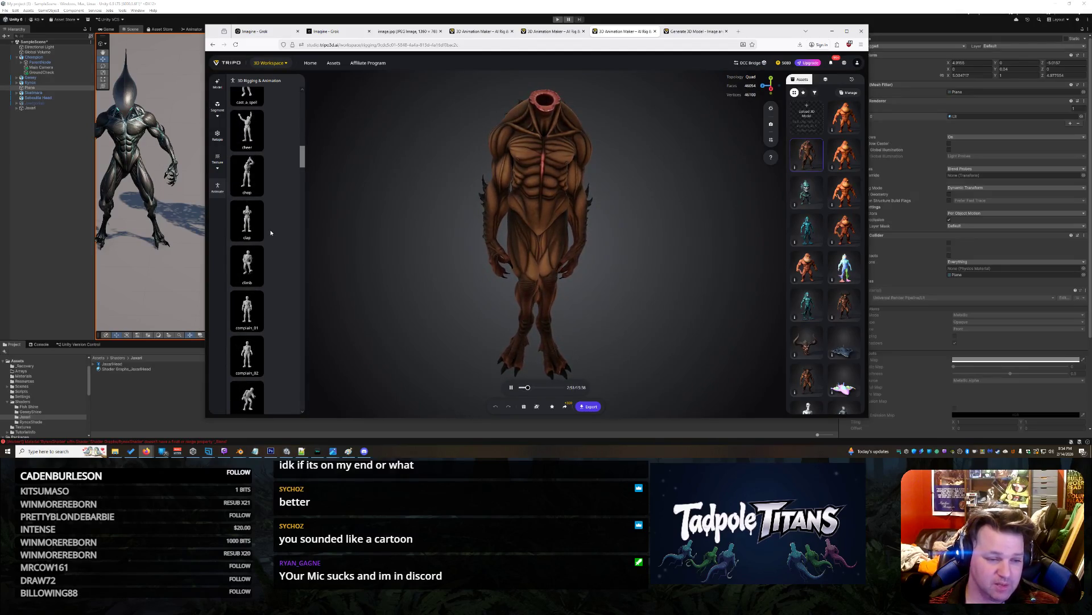
scroll(275, 245, down, 4)
scroll(276, 241, down, 4)
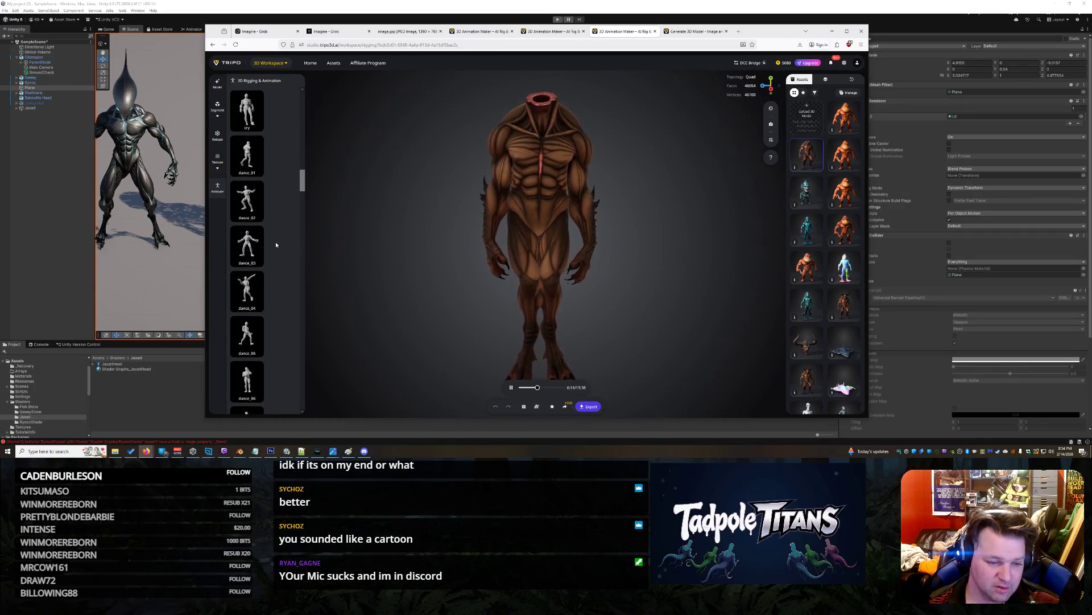
scroll(275, 245, down, 1)
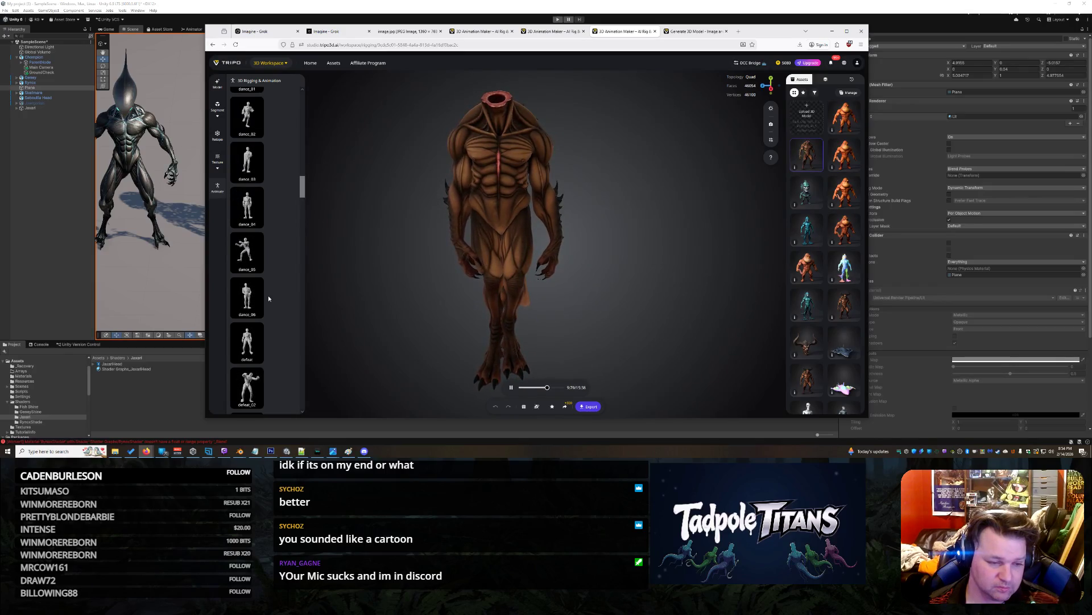
scroll(268, 295, up, 1)
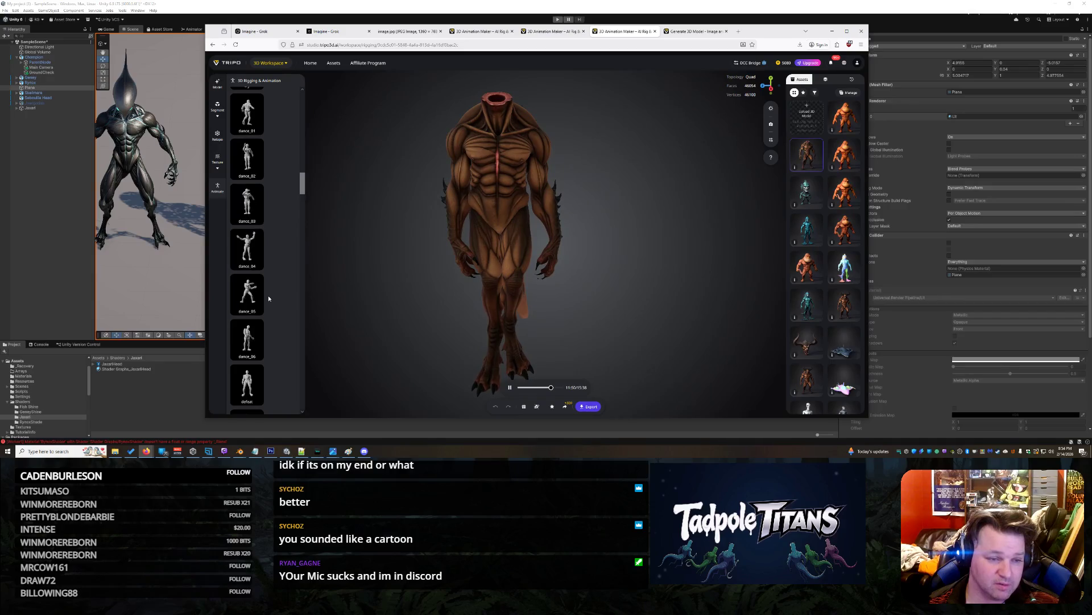
click(247, 293)
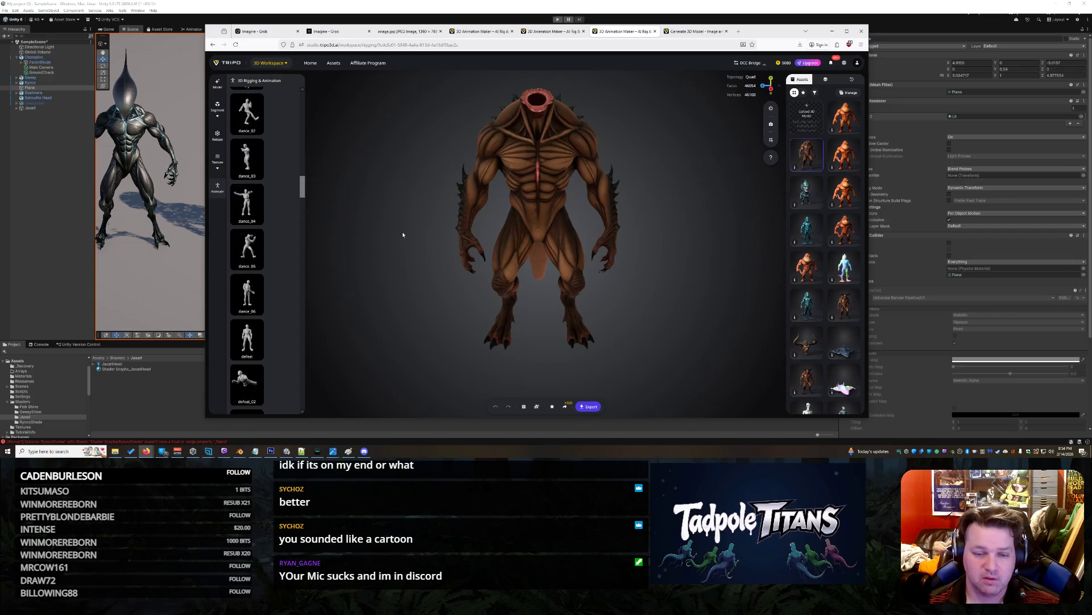
mouse_move(649, 315)
mouse_down()
mouse_move(632, 256)
mouse_move(651, 179)
mouse_up()
scroll(651, 179, up, 6)
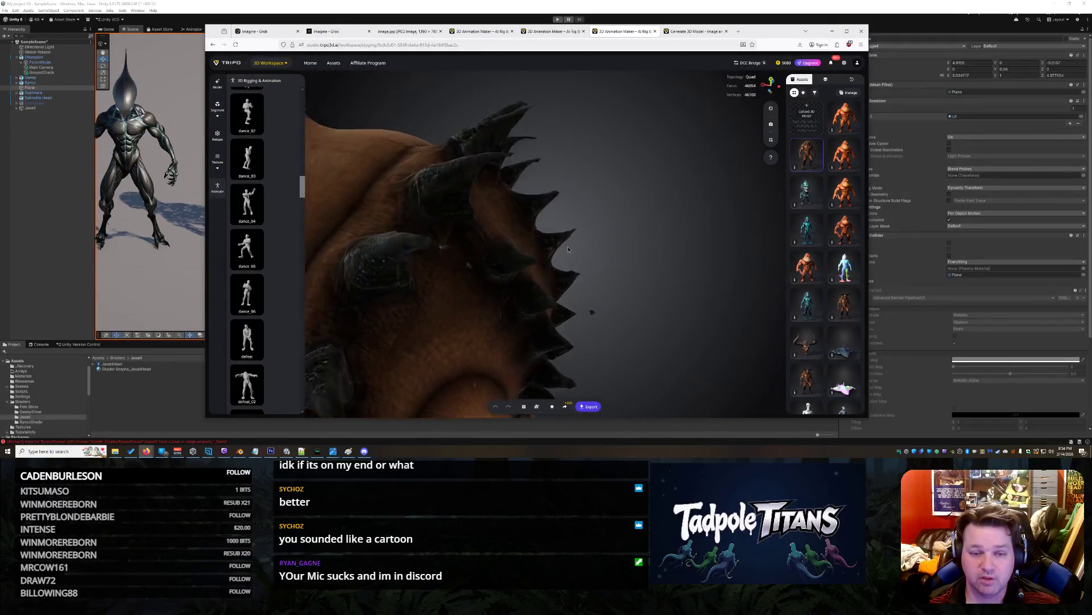
drag(539, 261, 660, 206)
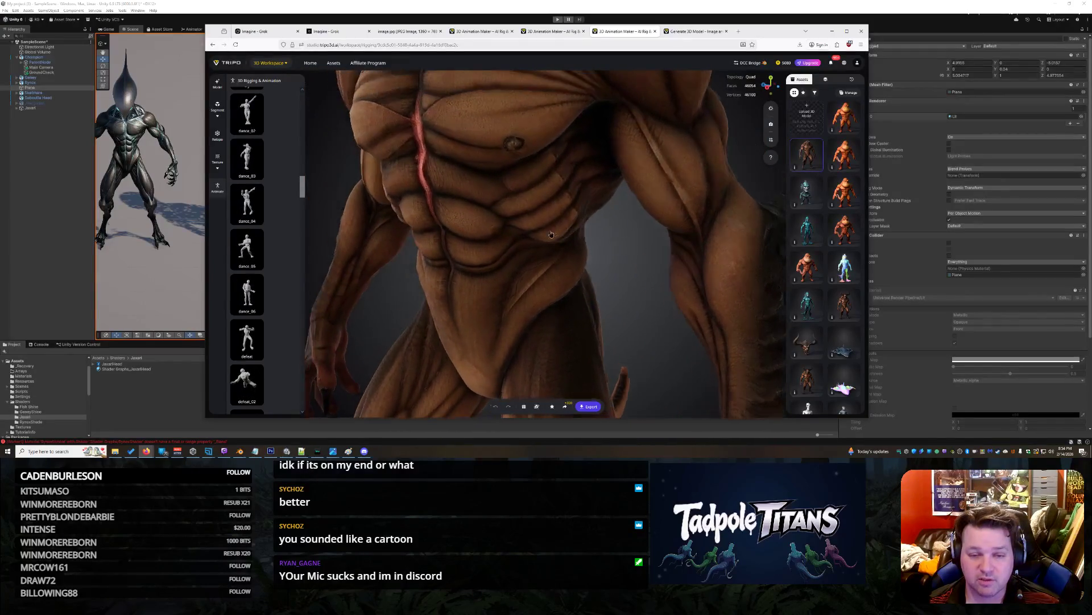
scroll(541, 224, down, 5)
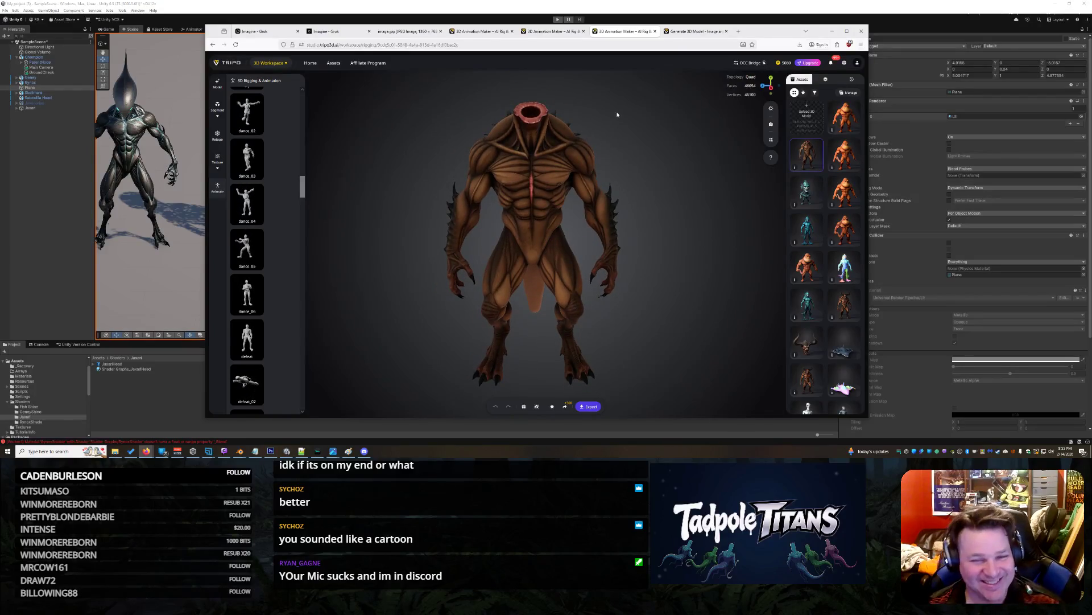
Export the creature as Seboullia Body with its skeleton and all 5 animations.
click(598, 409)
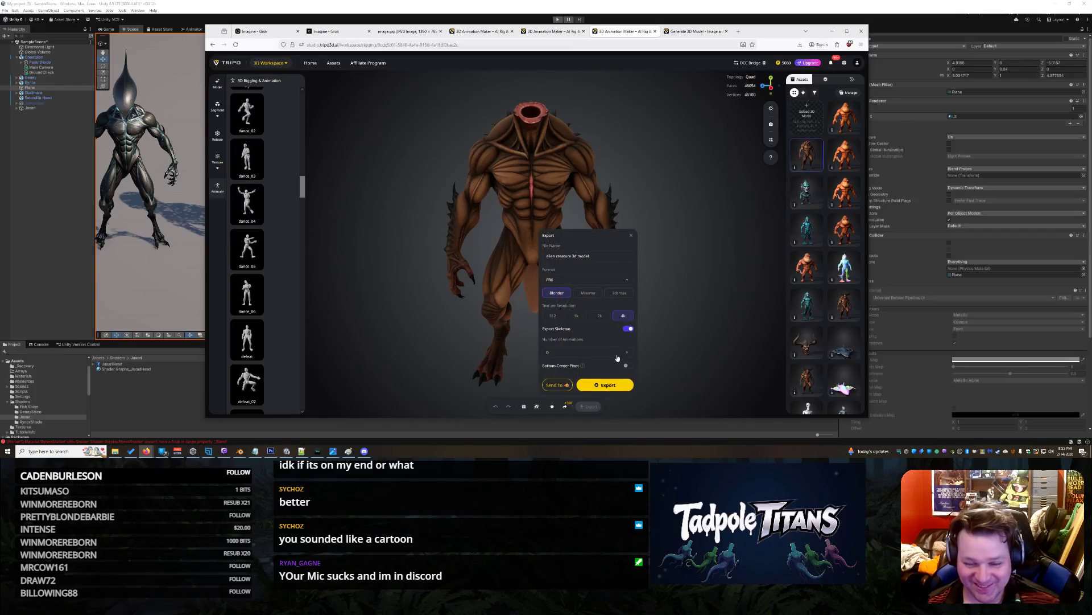
click(626, 352)
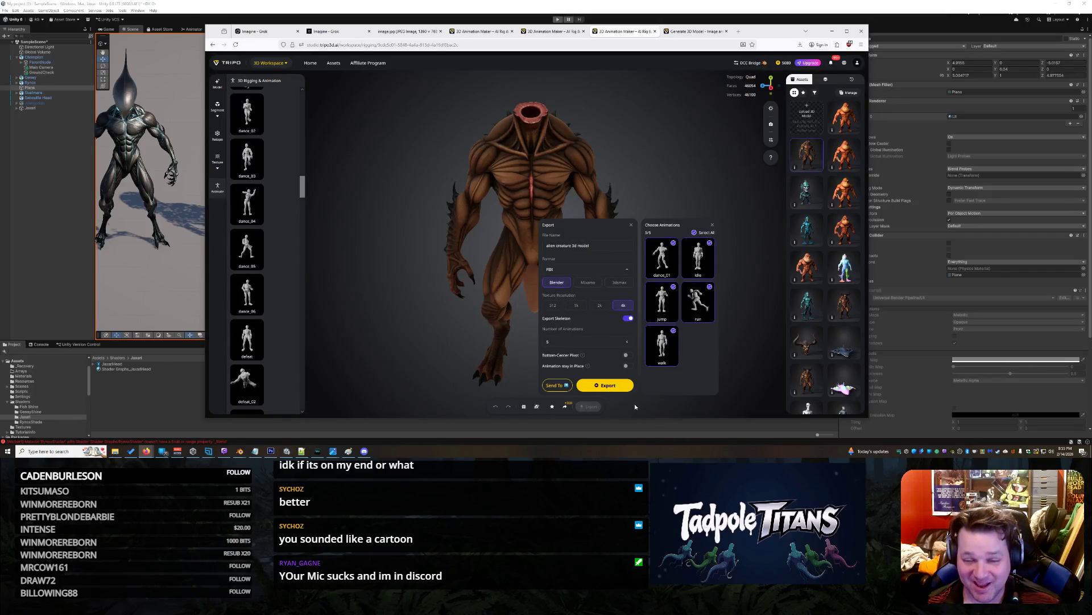
click(618, 387)
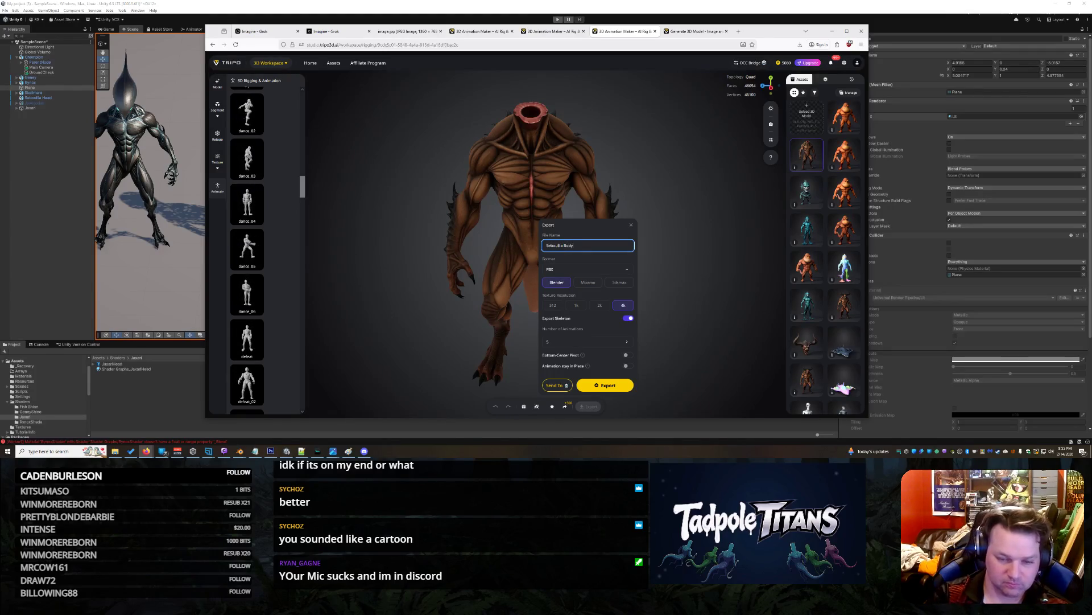
click(626, 389)
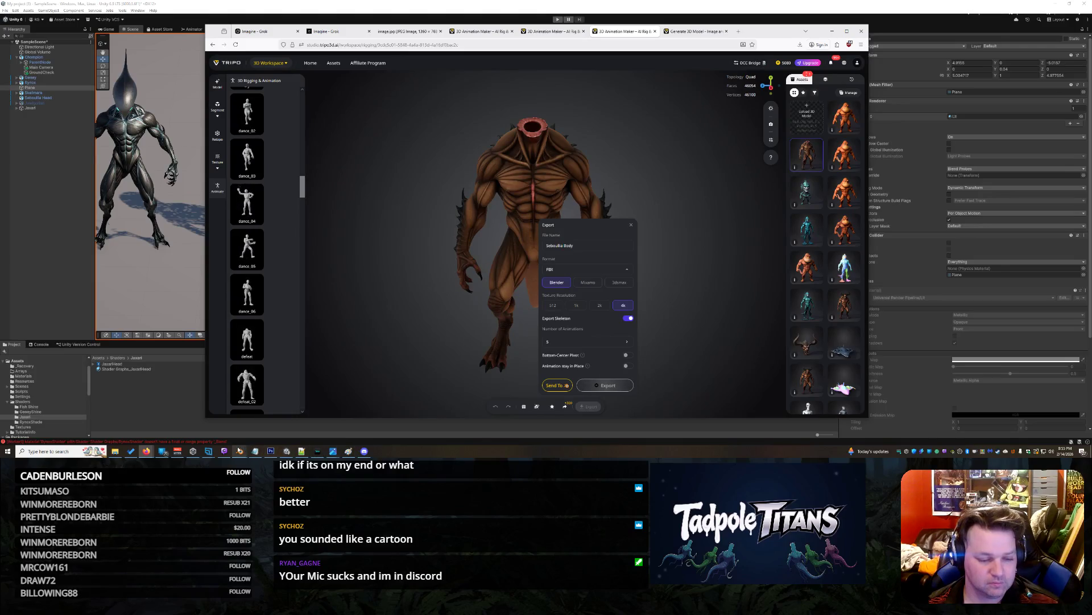
Bring the unsaved Blender scene forward and box-select every creature part.
mouse_move(240, 451)
mouse_move(271, 440)
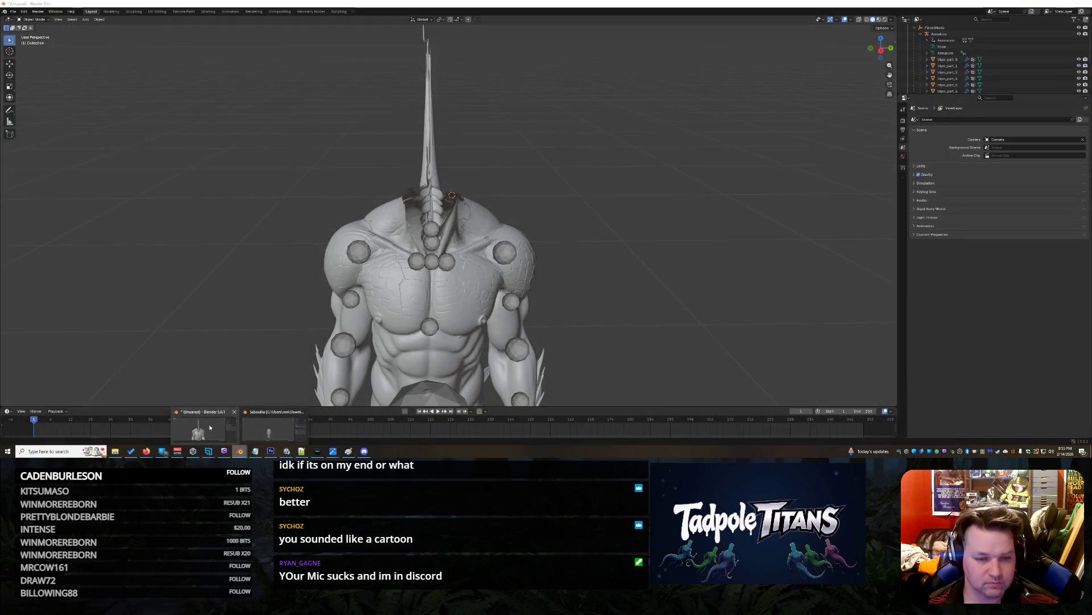
click(210, 424)
scroll(752, 207, down, 3)
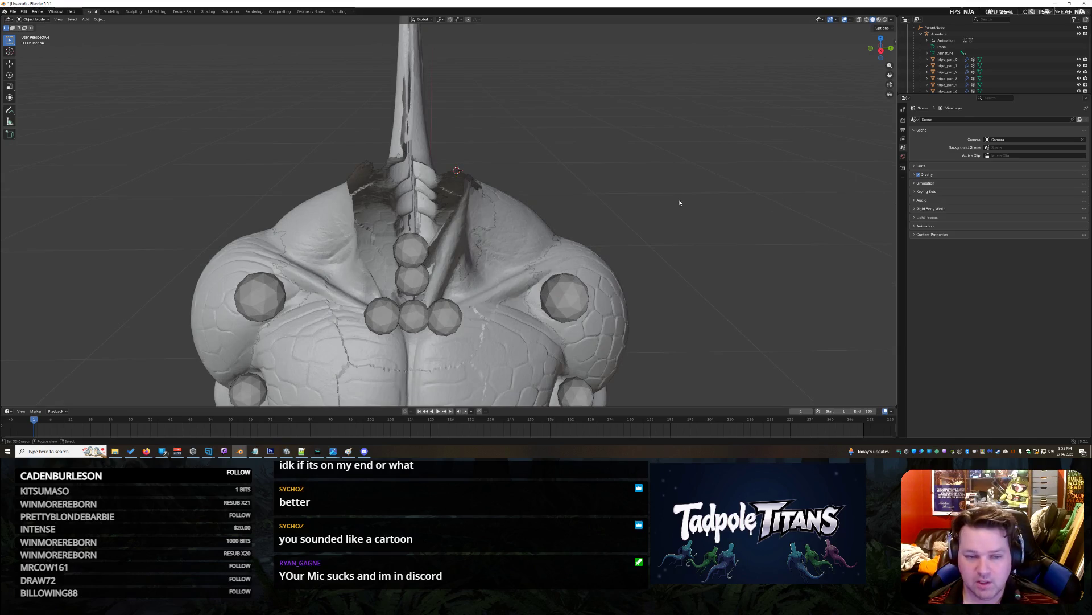
drag(752, 207, 729, 201)
scroll(729, 201, down, 1)
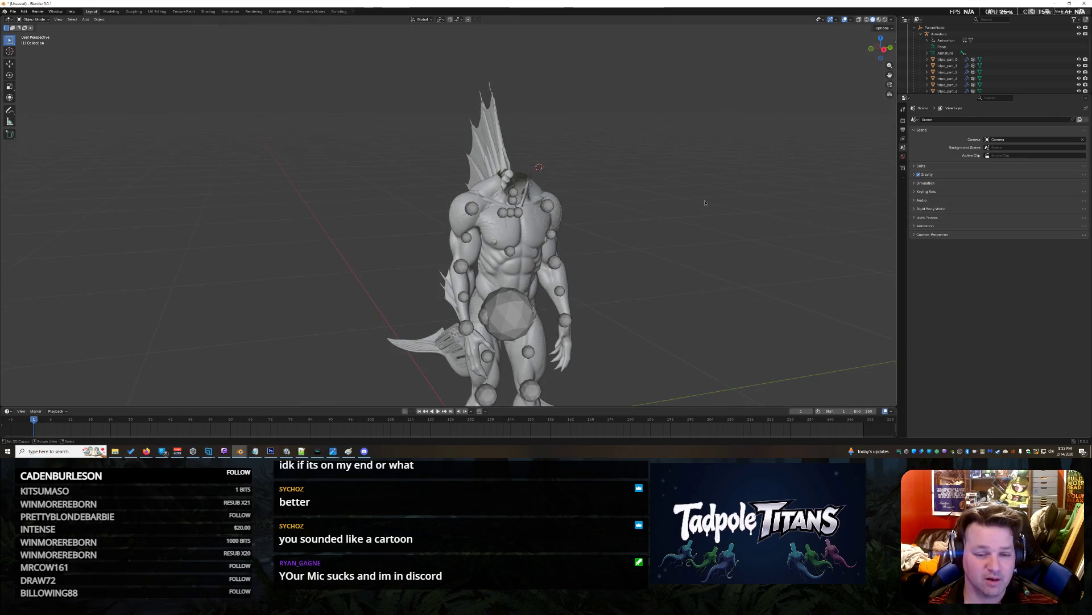
drag(305, 77, 767, 406)
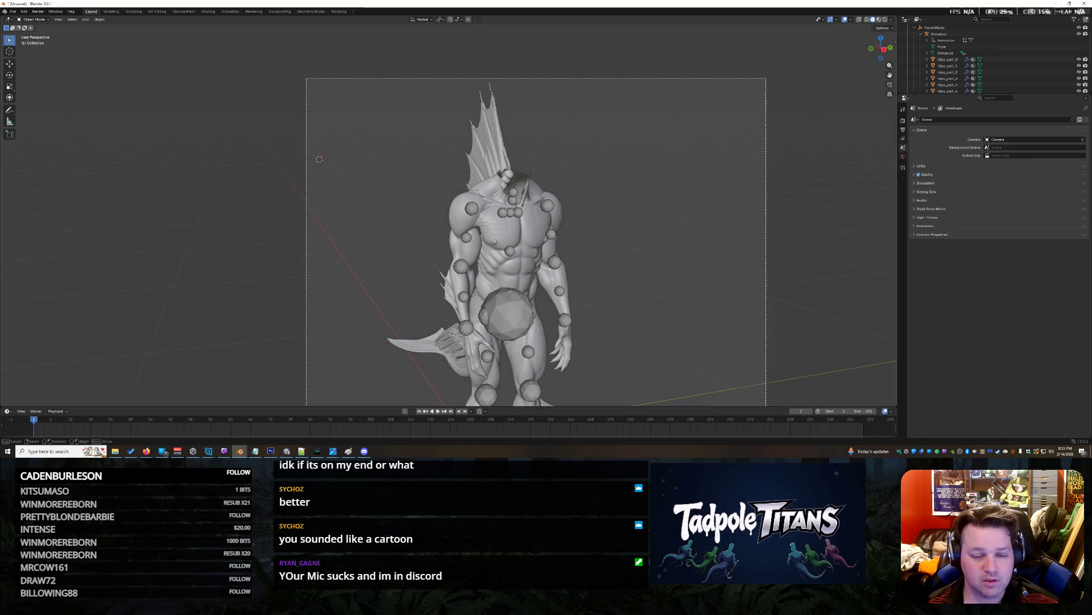
scroll(597, 300, down, 2)
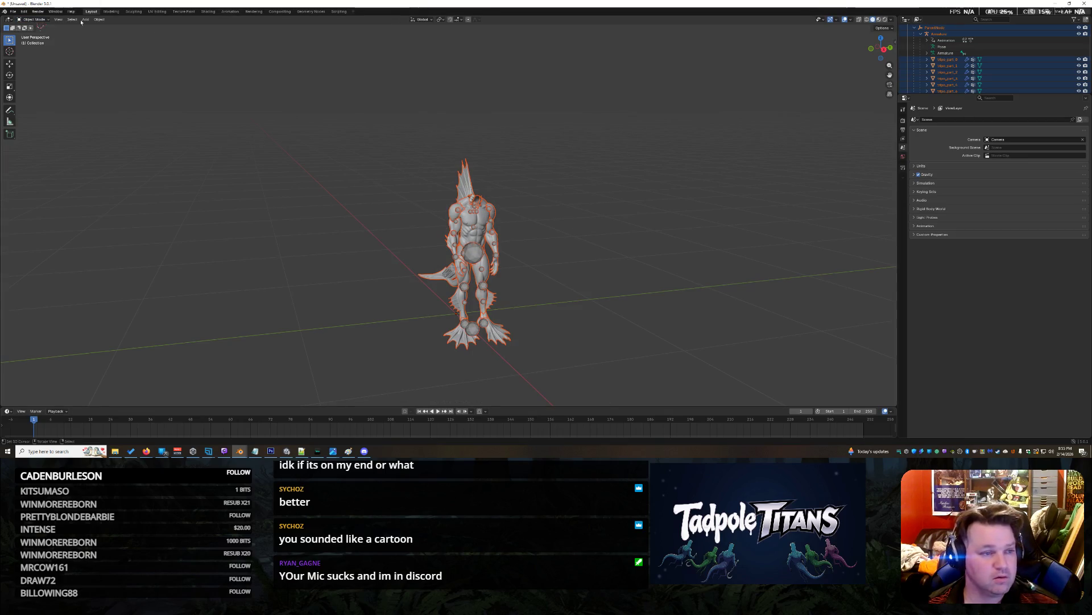
Put the Armature into Edit Mode and hide its bones with H.
click(940, 33)
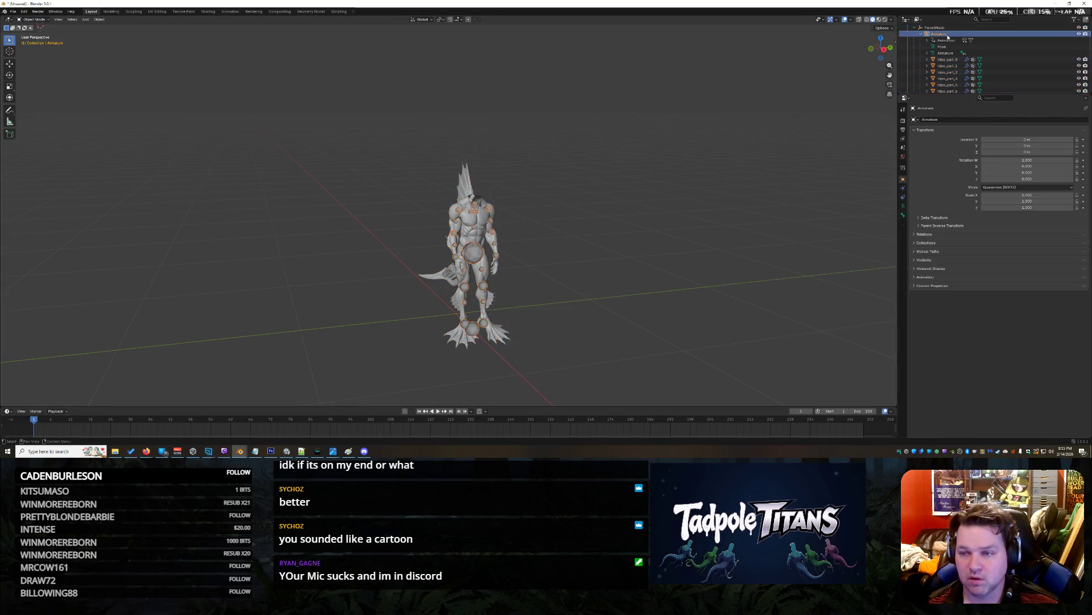
click(35, 19)
click(36, 33)
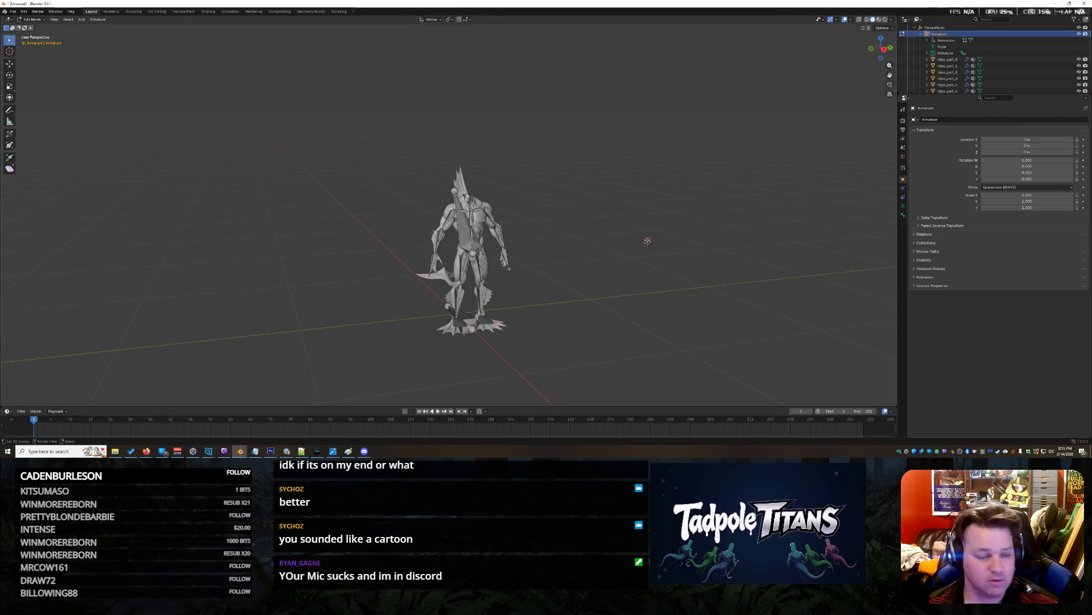
scroll(648, 241, up, 4)
drag(697, 297, 808, 222)
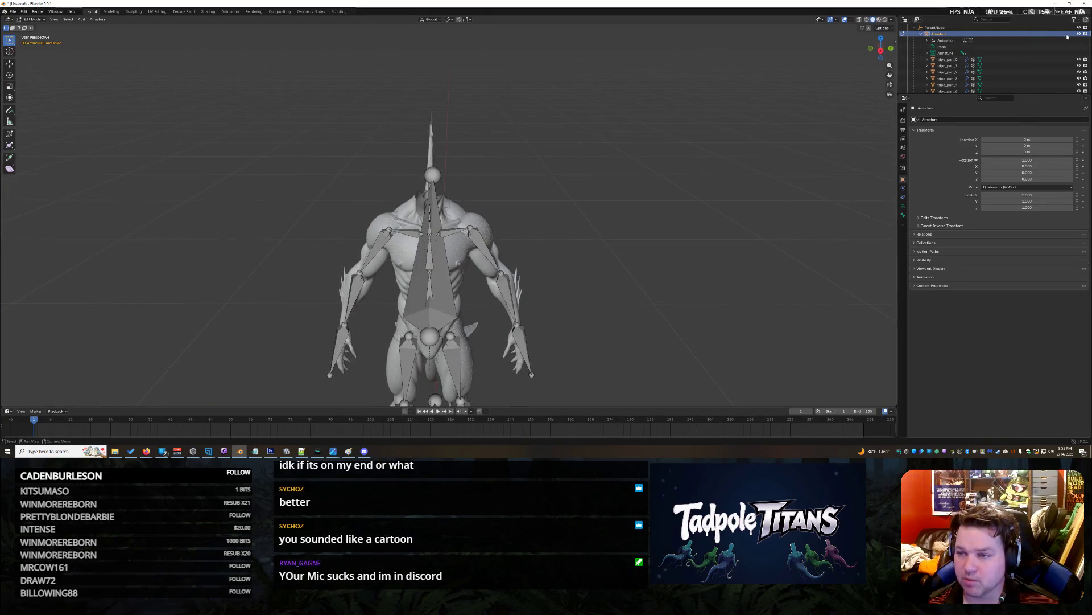
key(h)
Orbit to inspect the head spike from above and the side, then press Ctrl+Q.
scroll(643, 270, up, 3)
scroll(643, 269, down, 5)
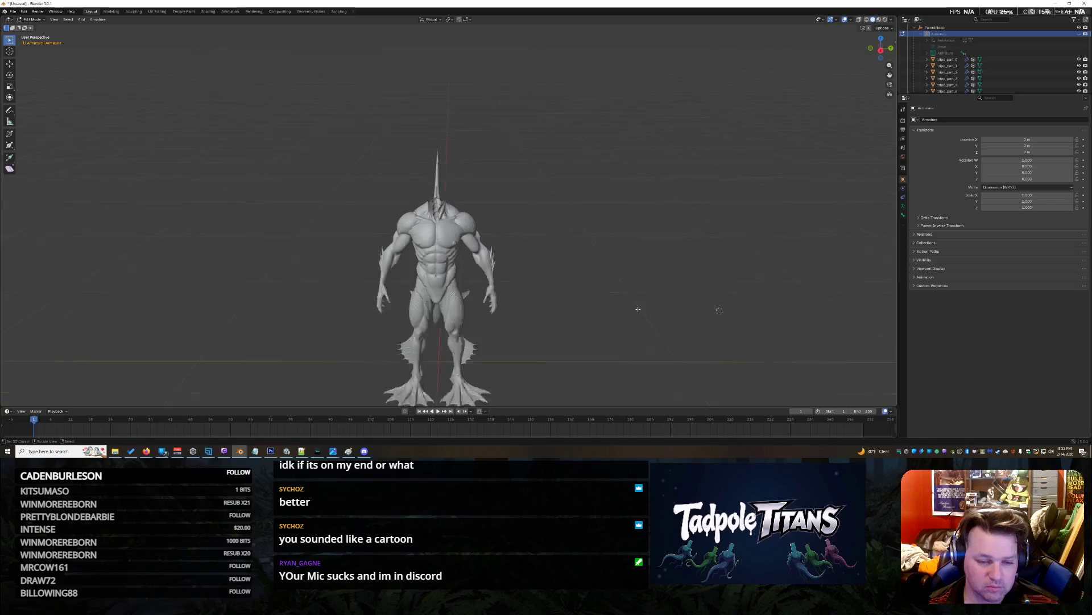
mouse_move(639, 308)
mouse_down()
mouse_move(681, 181)
mouse_move(602, 339)
mouse_move(565, 317)
mouse_up()
scroll(561, 319, up, 5)
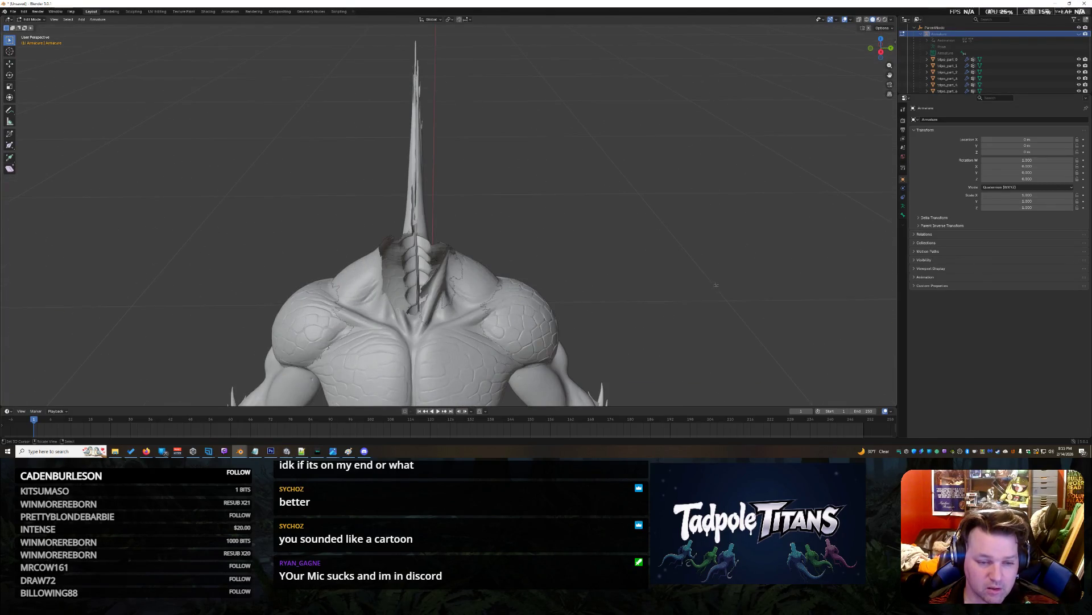
mouse_move(759, 307)
mouse_down()
mouse_move(711, 308)
mouse_move(818, 312)
mouse_move(728, 312)
mouse_move(769, 301)
mouse_up()
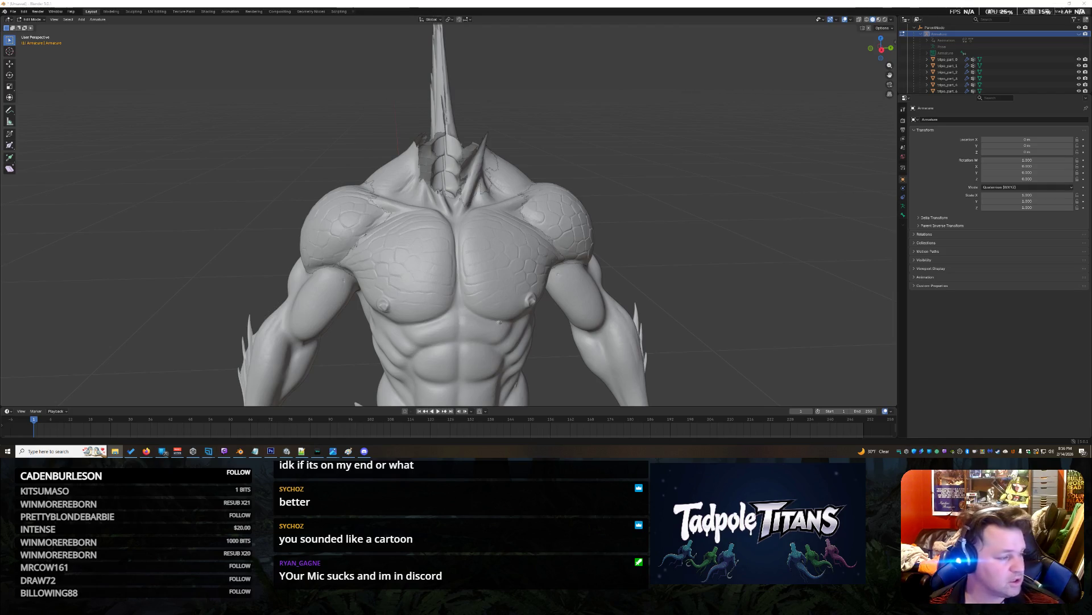
key(ctrl+q)
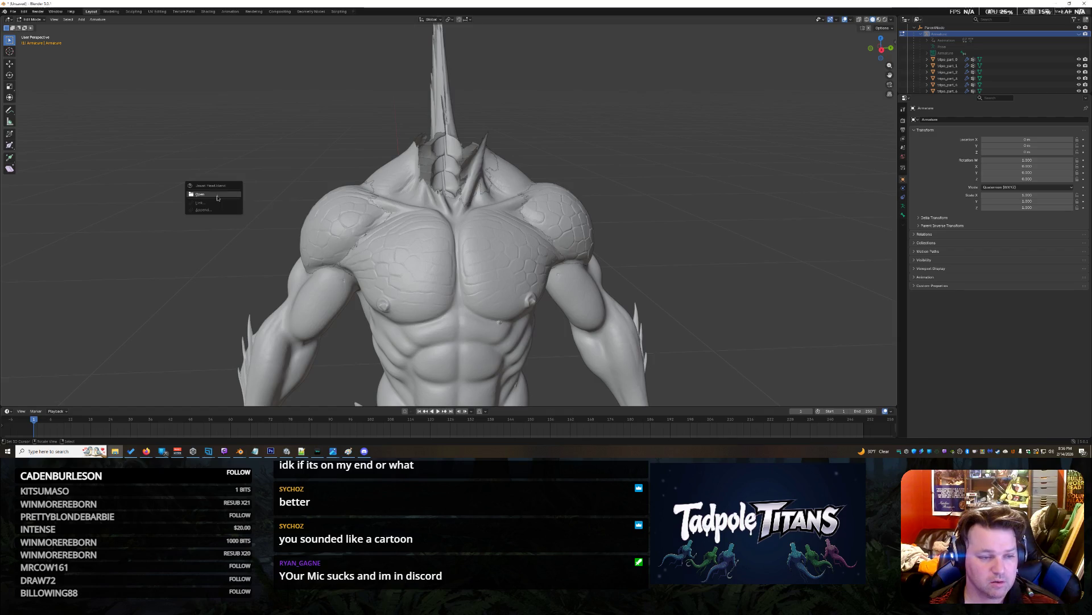
Cancel the save prompt to keep the scene, drop the head file, and bring Unity forward.
click(218, 198)
click(593, 235)
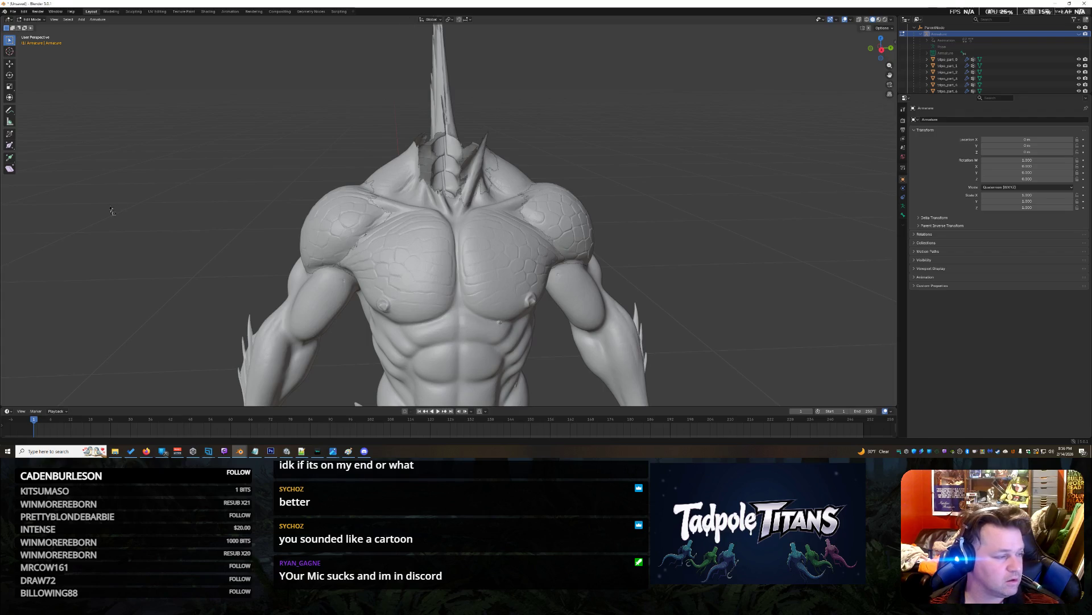
drag(34, 215, 108, 200)
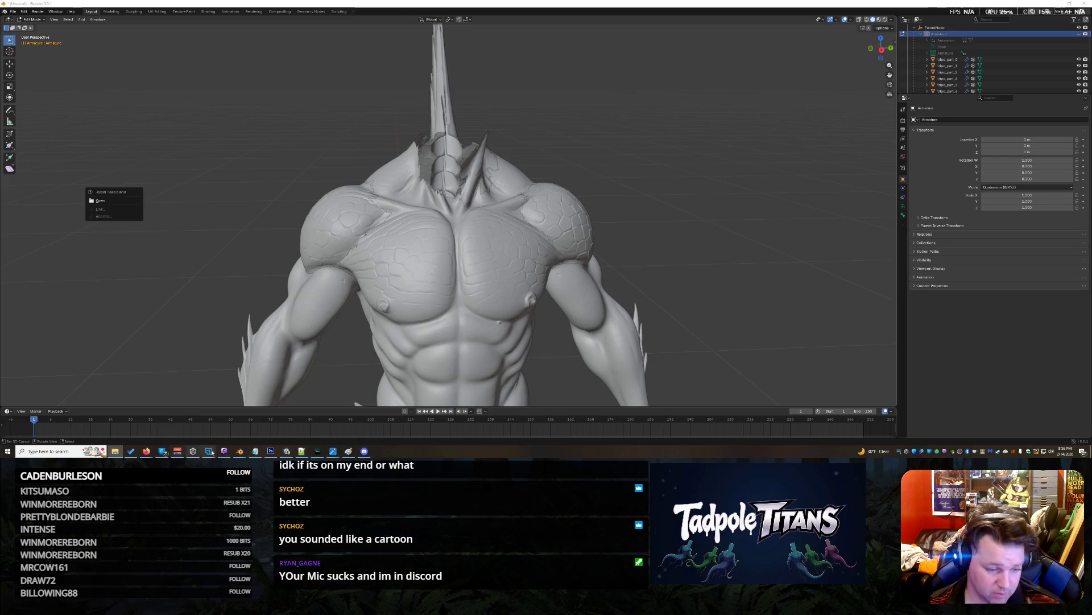
click(286, 450)
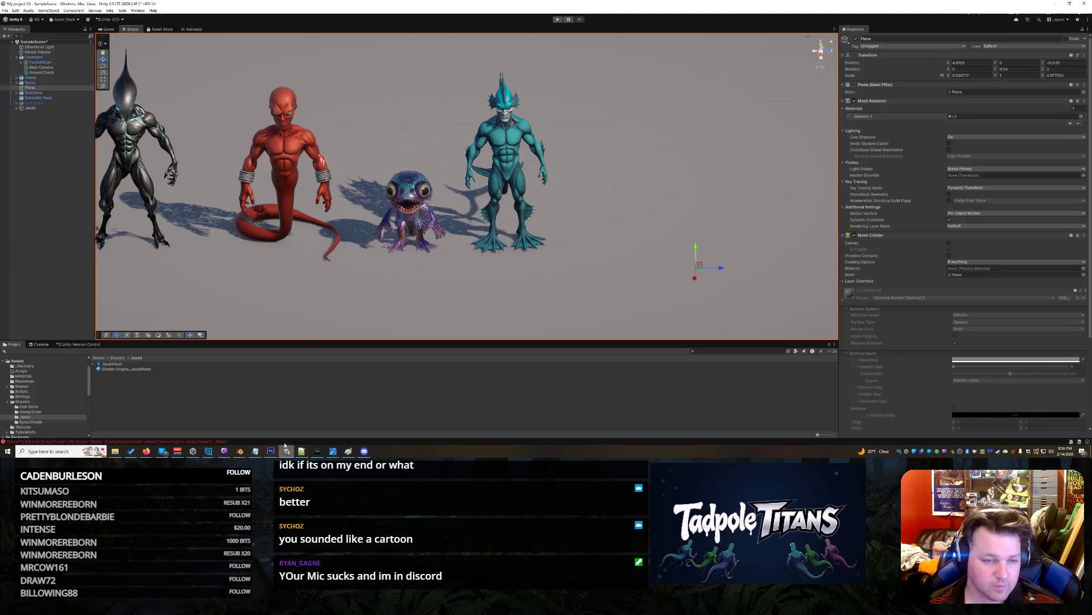
List the Assets folder, inspect the Jaxari Head asset's actions, then return to Blender.
click(18, 360)
scroll(164, 386, down, 5)
right_click(122, 392)
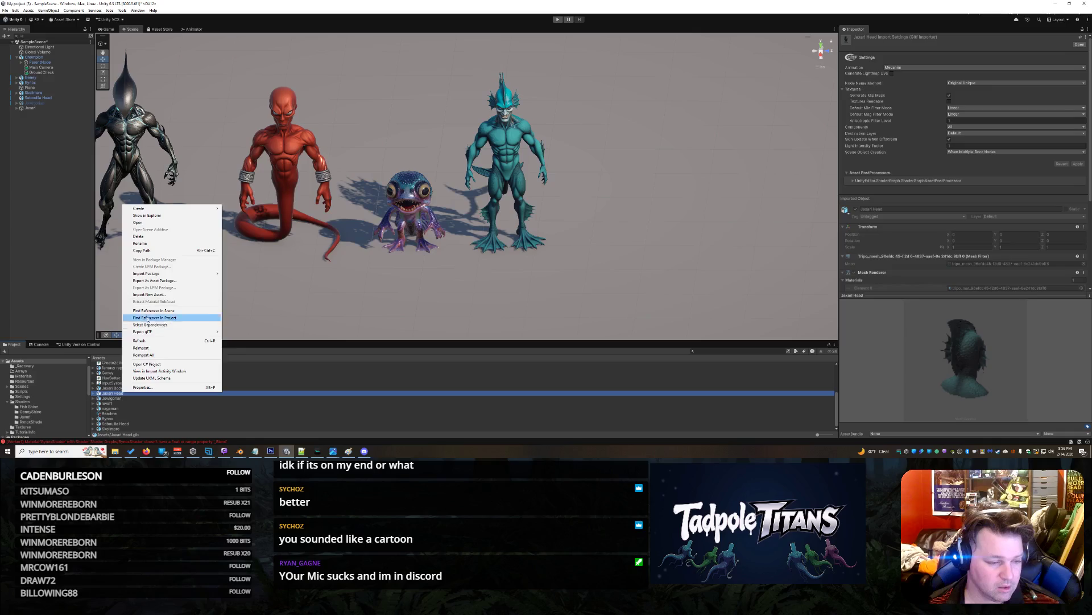
click(107, 394)
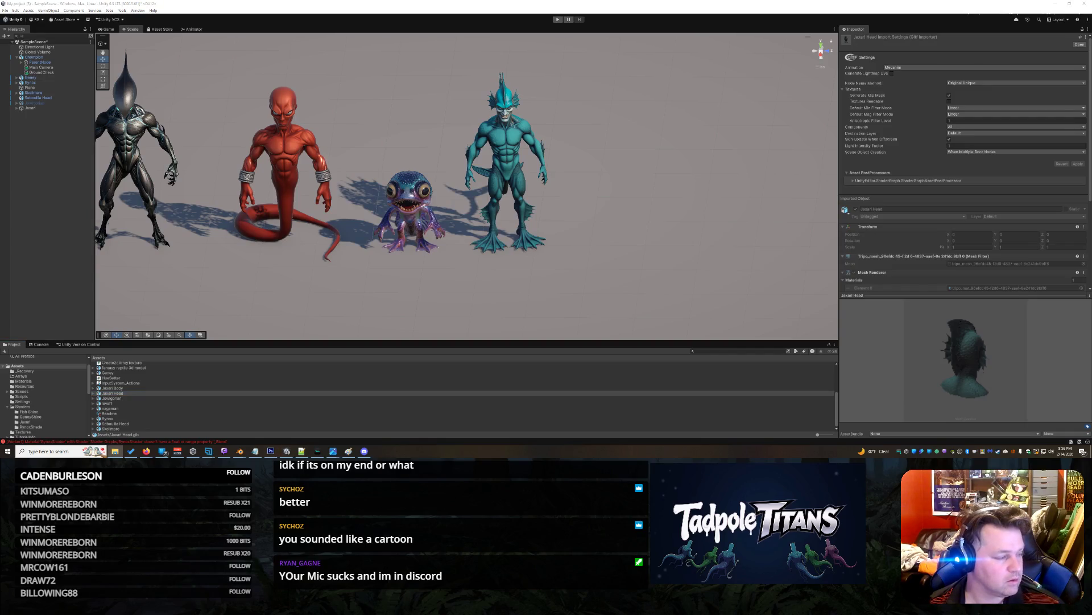
mouse_move(239, 451)
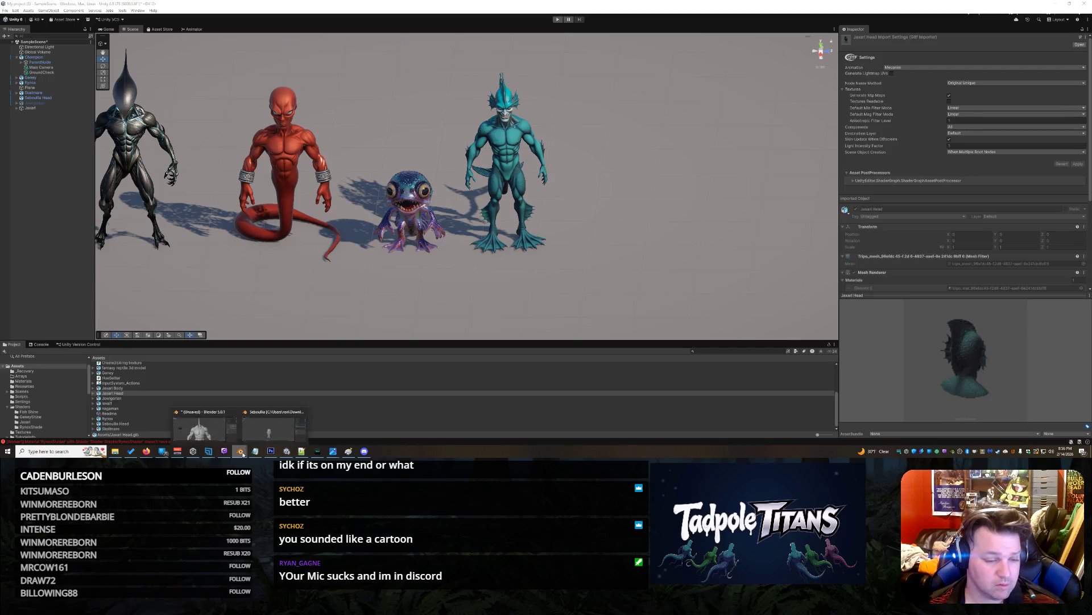
click(214, 426)
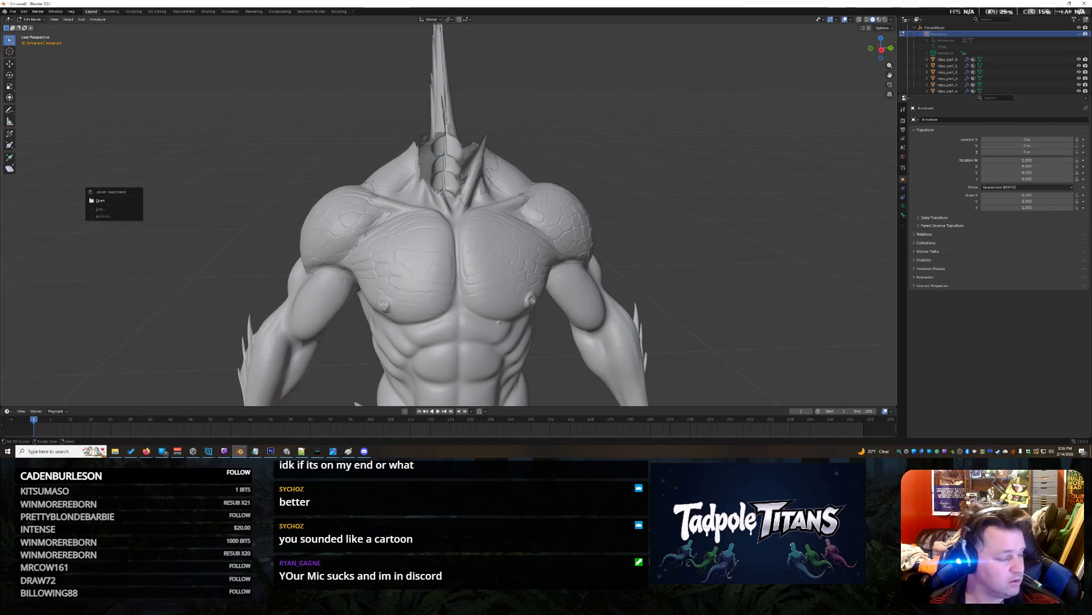
Import Jaxari Head.glb into the scene and drag it upward.
drag(214, 426, 293, 241)
click(263, 356)
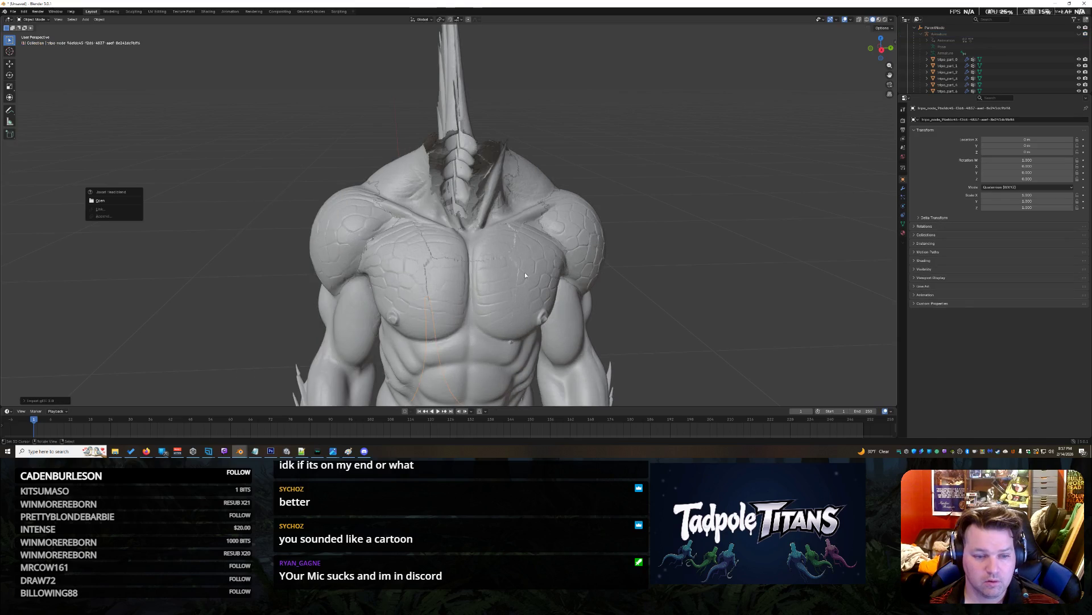
key(Down)
key(Down)
key(Down)
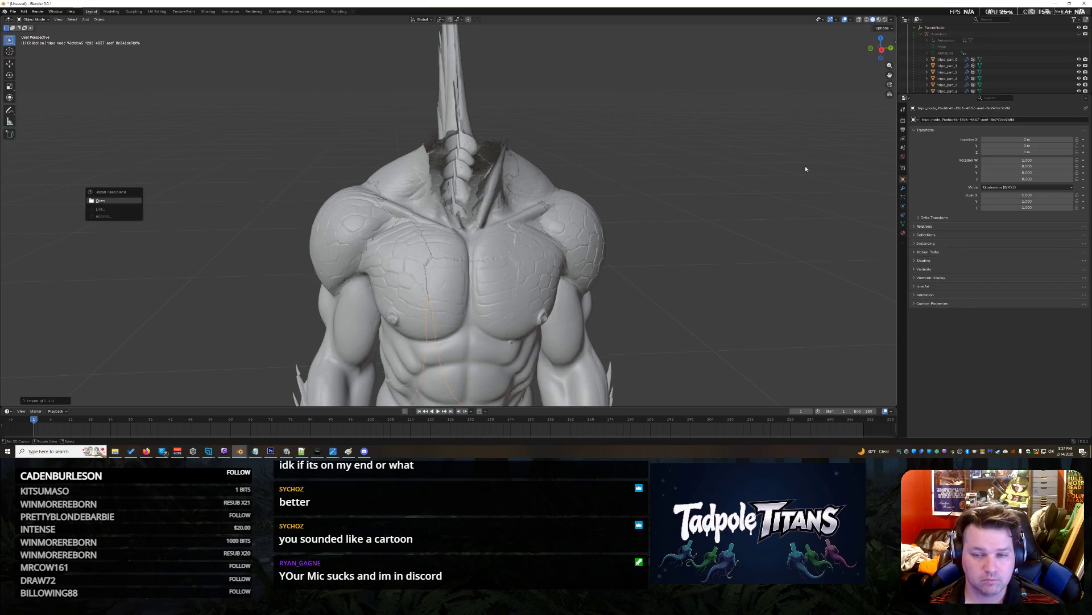
key(Escape)
click(9, 63)
scroll(515, 371, down, 4)
scroll(515, 371, down, 3)
drag(448, 296, 563, 195)
scroll(566, 199, up, 5)
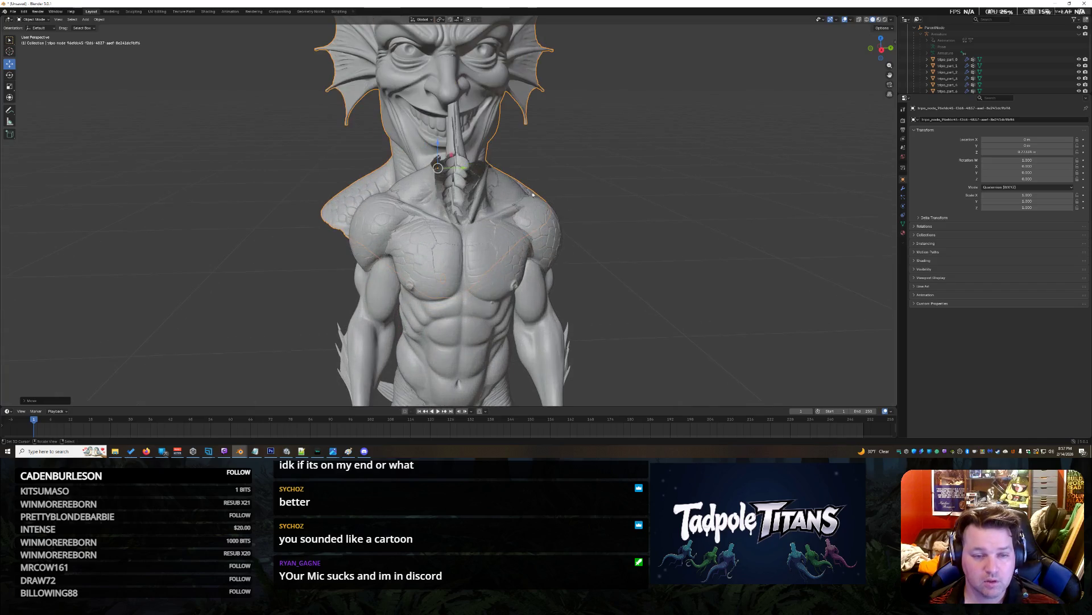
Raise the head along Z and scale it down to 0.605.
key(g)
key(z)
click(455, 111)
click(682, 239)
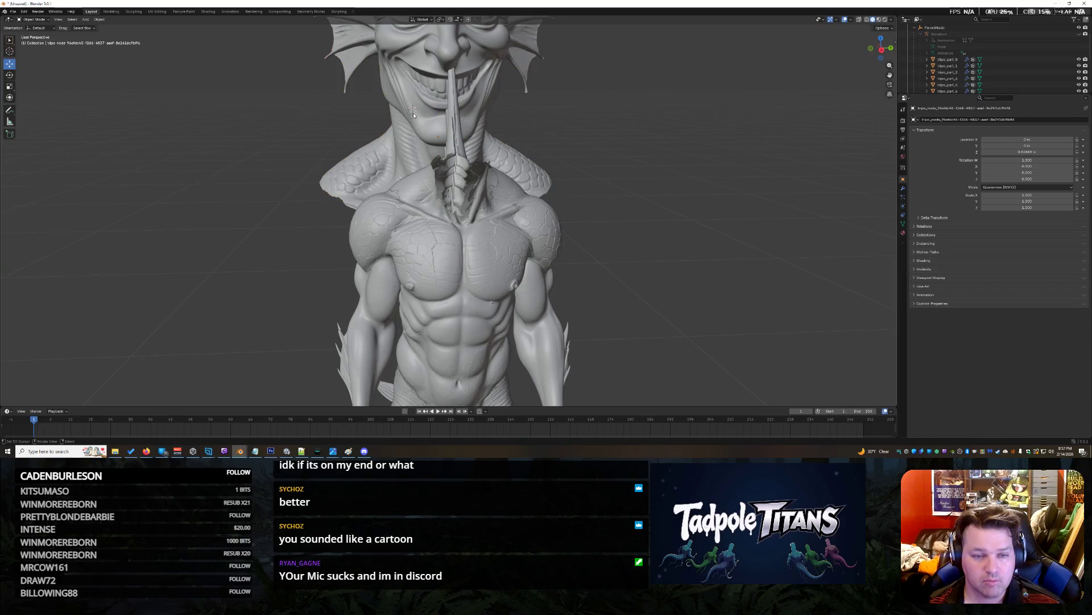
scroll(574, 136, down, 3)
click(430, 62)
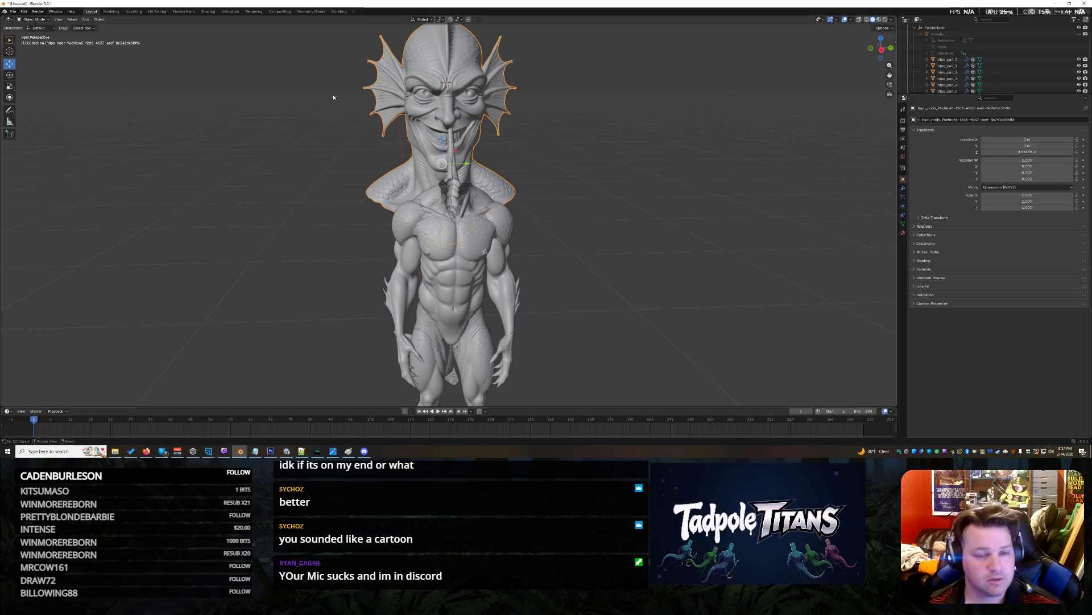
key(s)
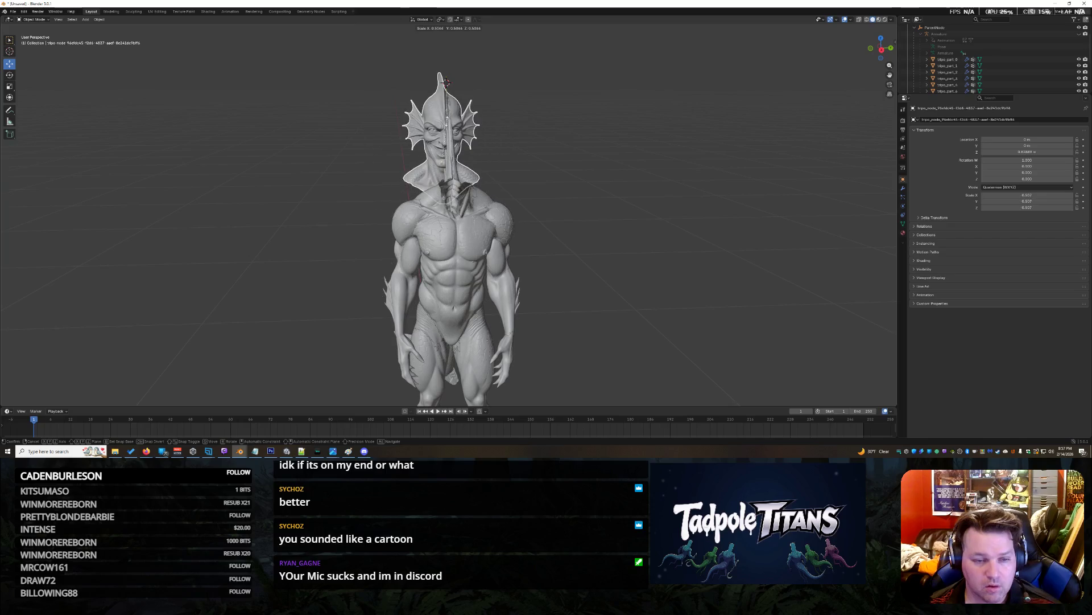
click(579, 155)
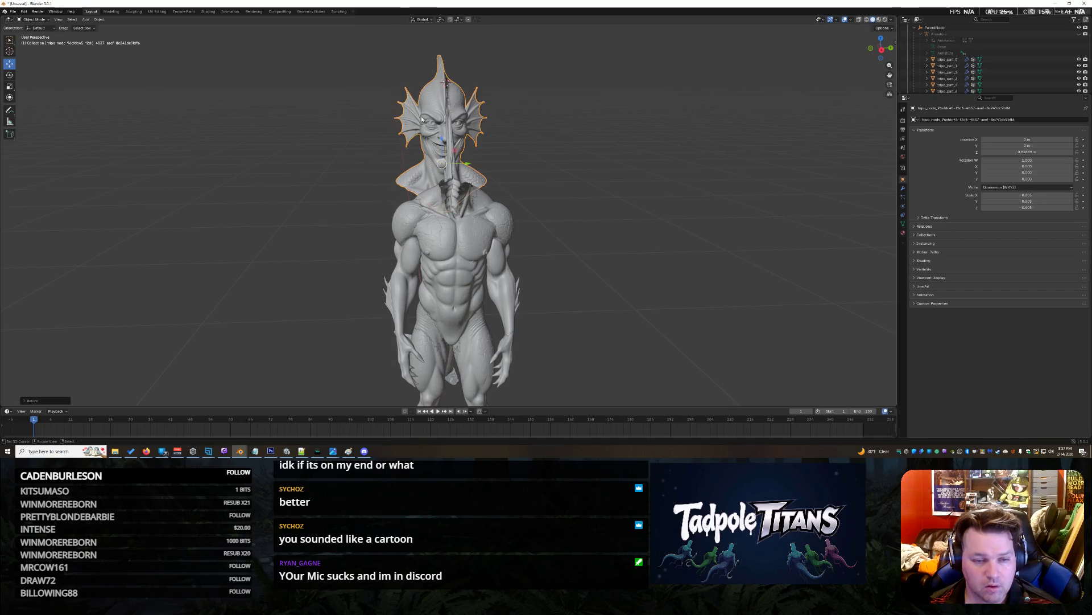
Shift the head along X, shrink it to 0.412, and lower it onto the neck.
scroll(578, 155, up, 3)
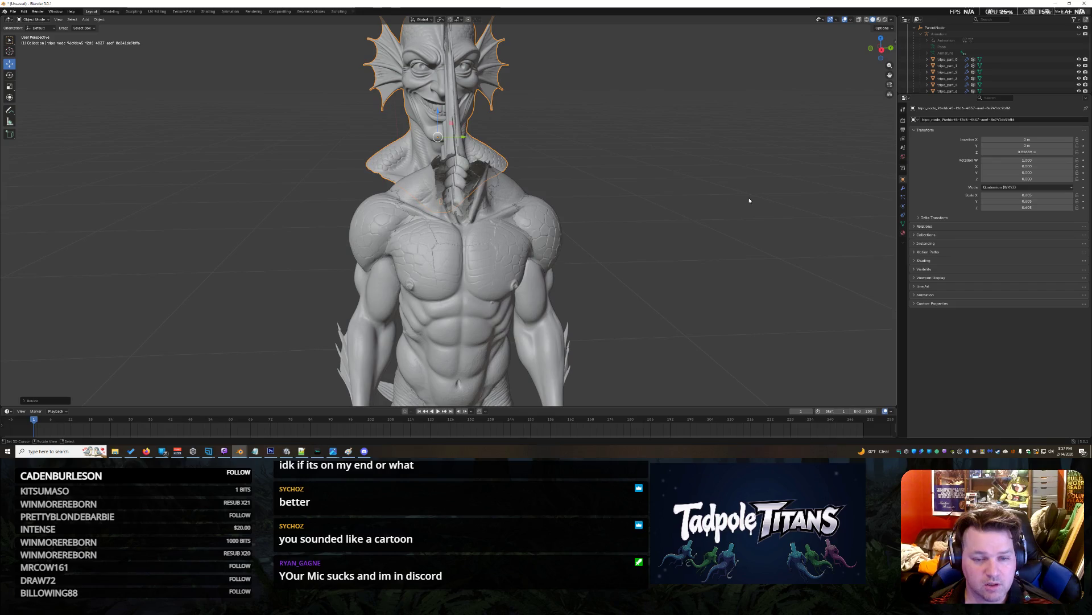
drag(709, 200, 708, 197)
drag(327, 151, 214, 153)
drag(296, 193, 498, 204)
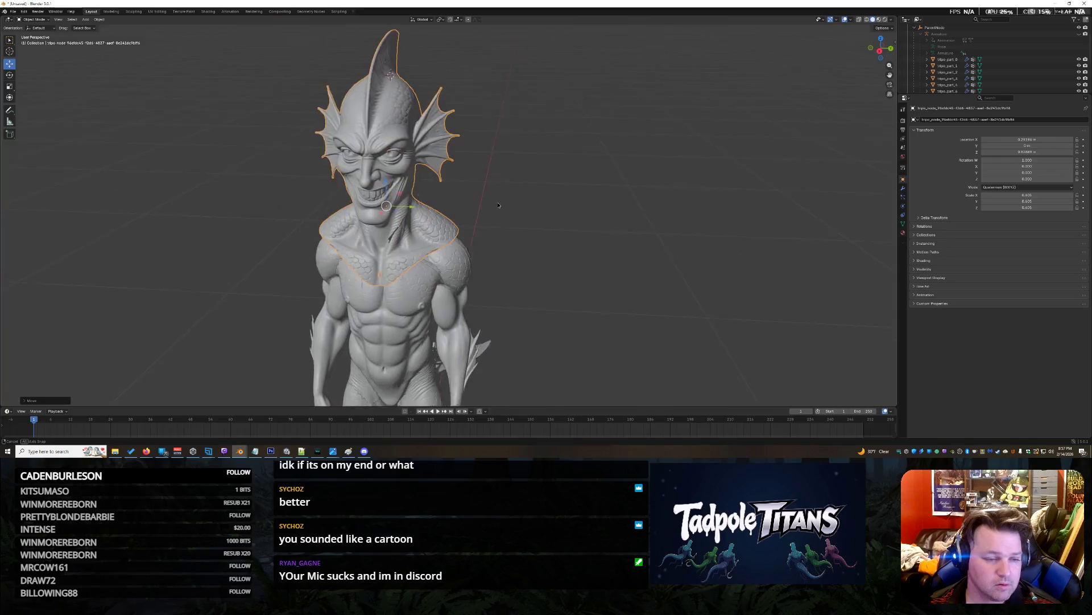
key(s)
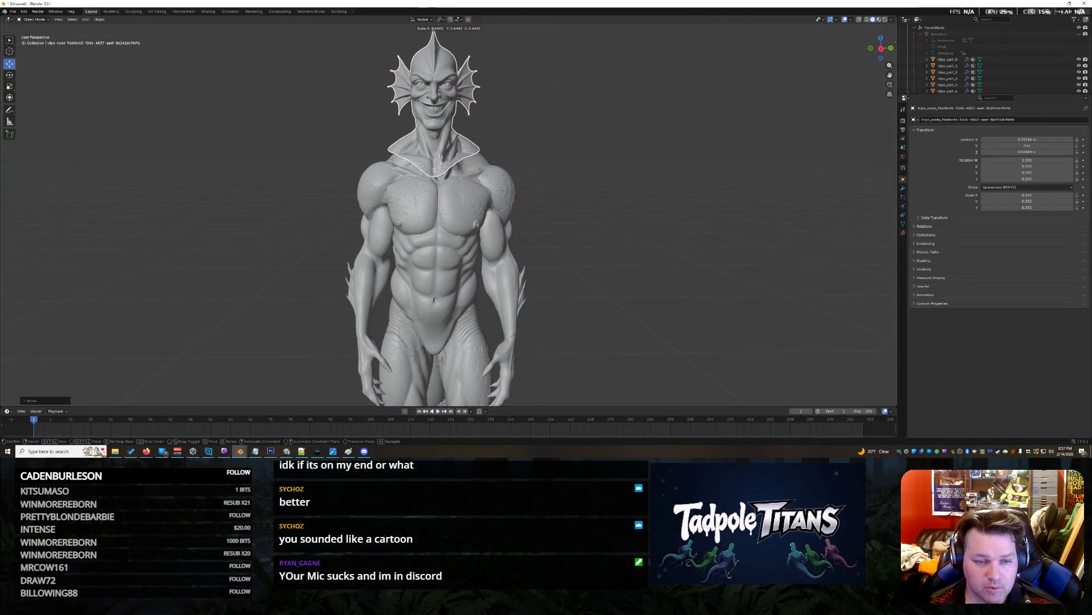
click(443, 163)
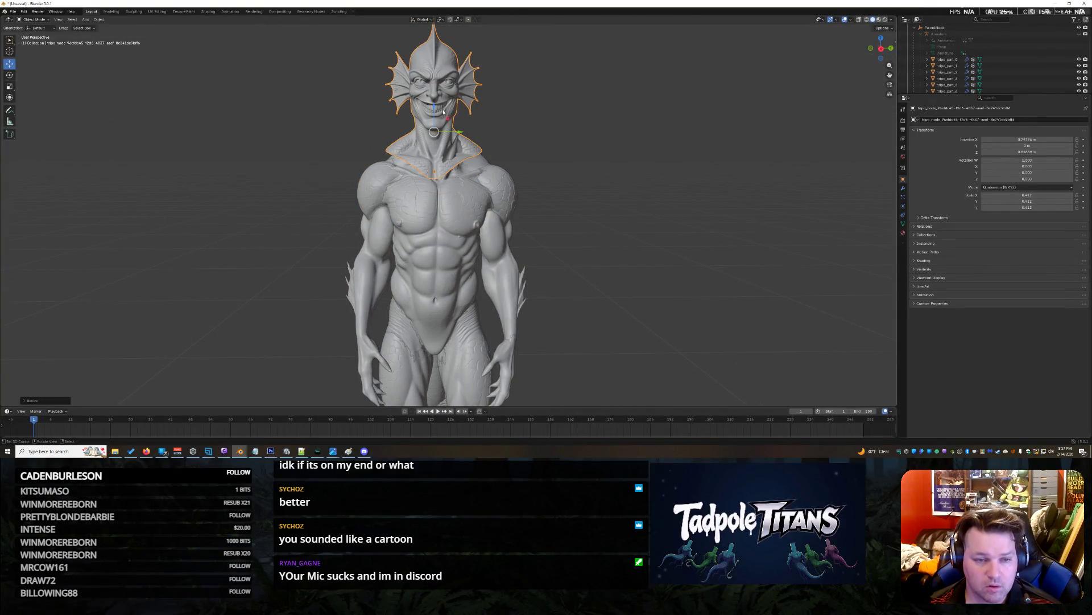
drag(460, 132, 440, 123)
click(663, 201)
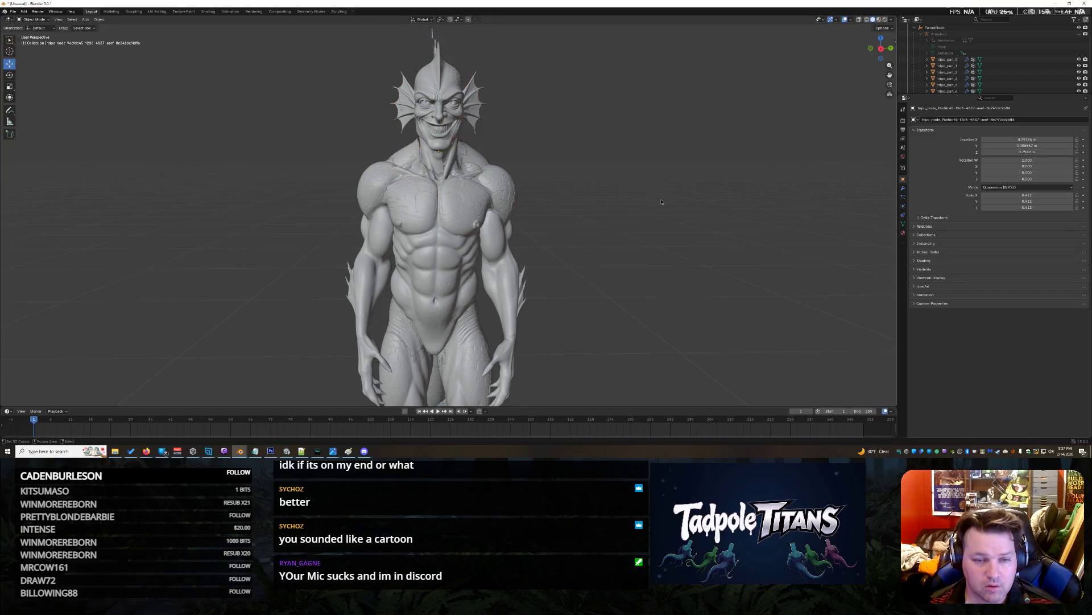
Move the back fin piece, then reset its location with Alt+G.
drag(642, 167, 248, 258)
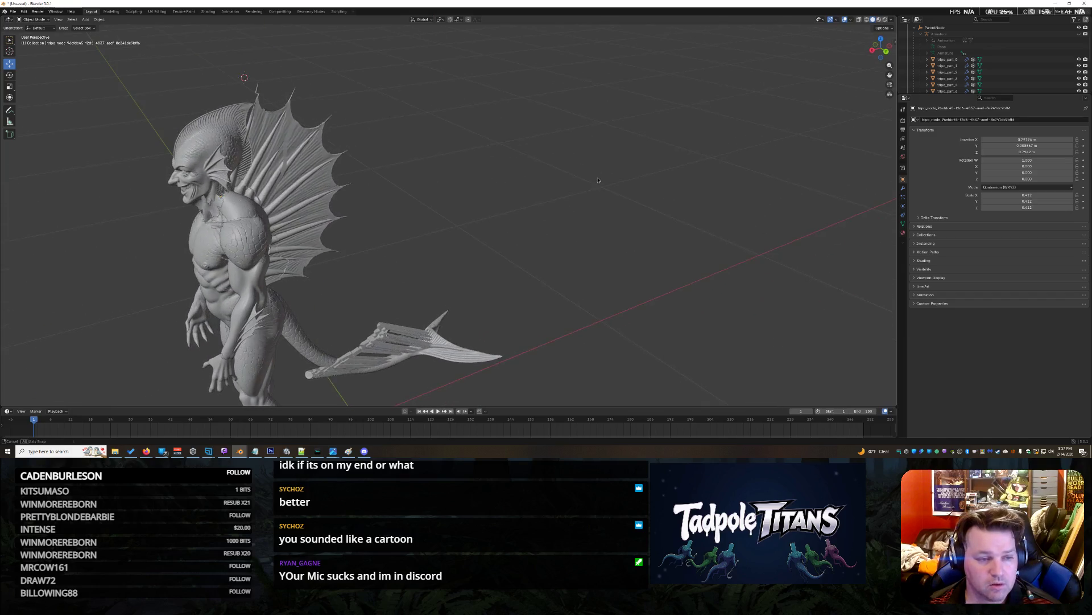
scroll(247, 257, up, 5)
scroll(247, 259, down, 5)
click(307, 171)
drag(308, 171, 335, 156)
key(alt+g)
drag(514, 239, 513, 200)
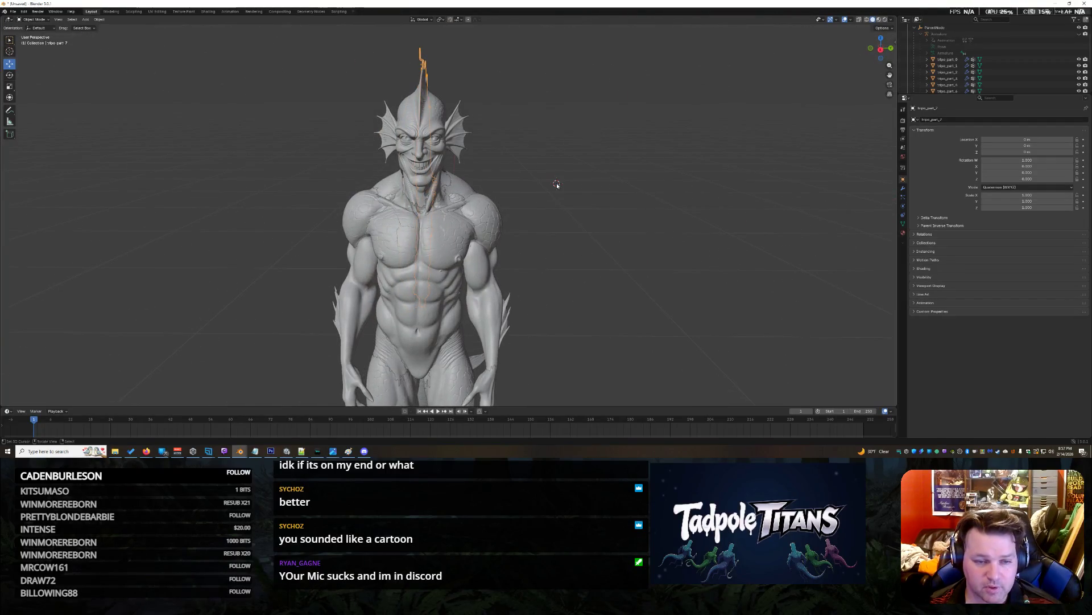
Select the head and body node and place the 3D cursor on the chest.
scroll(557, 185, up, 3)
click(419, 136)
scroll(466, 115, down, 4)
scroll(561, 152, up, 3)
scroll(560, 152, up, 2)
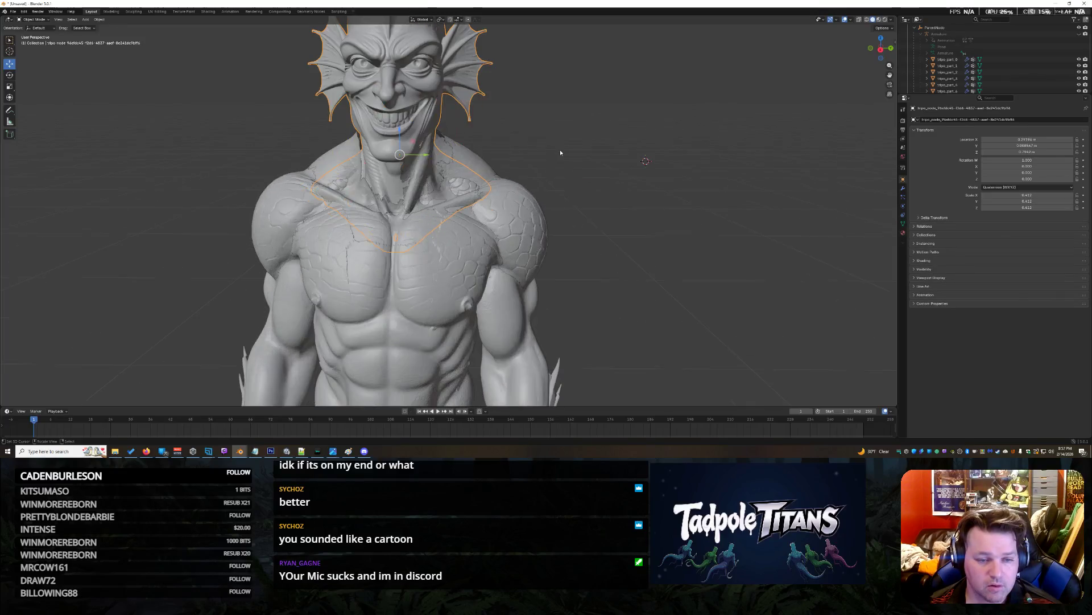
scroll(659, 190, down, 2)
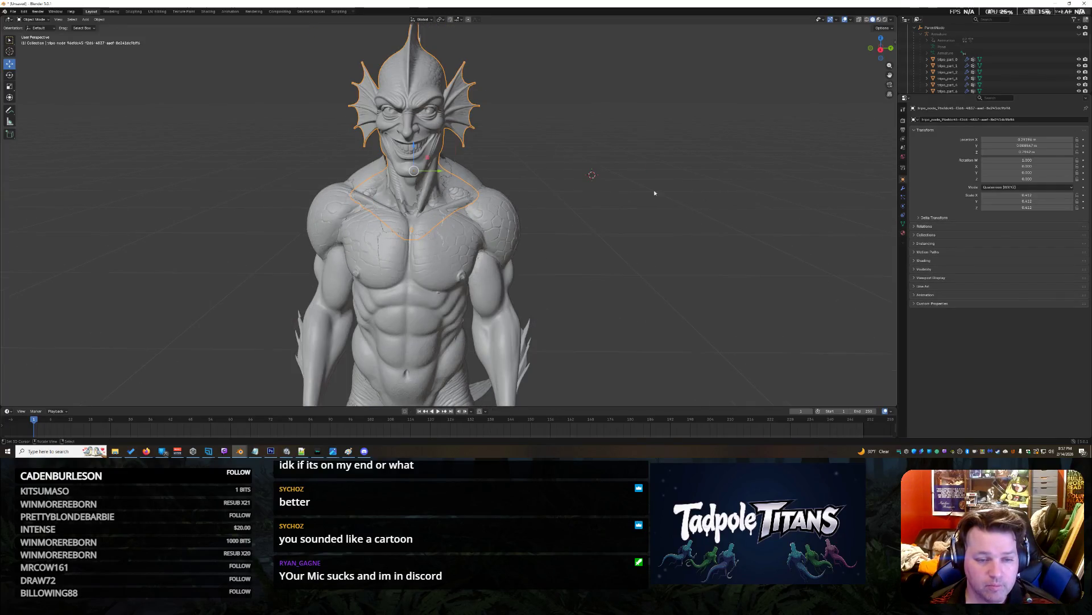
shift+right_click(428, 195)
scroll(459, 192, up, 2)
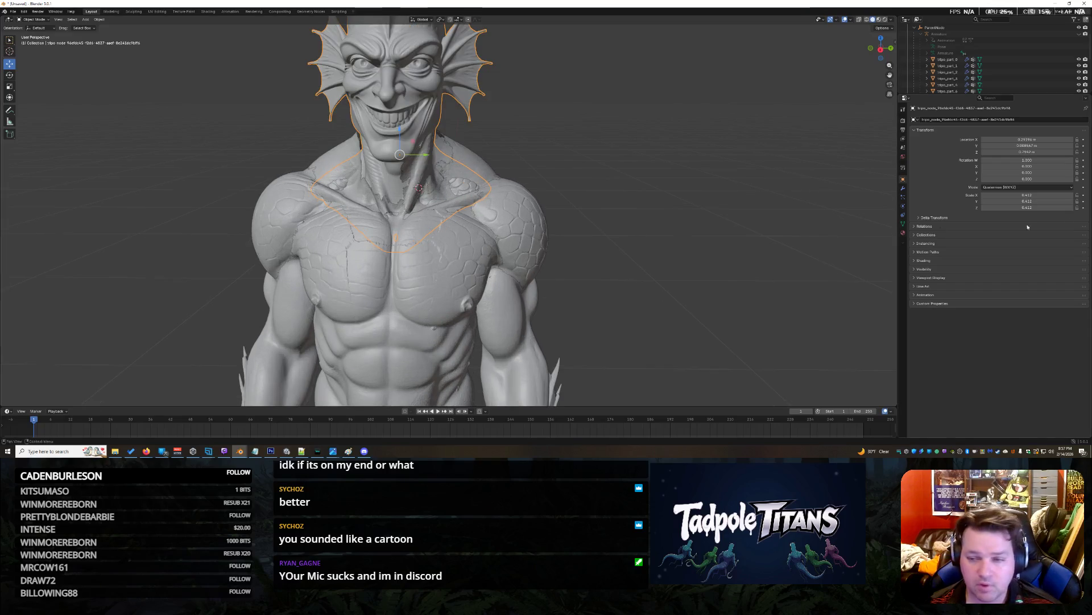
scroll(990, 67, down, 4)
scroll(993, 71, up, 4)
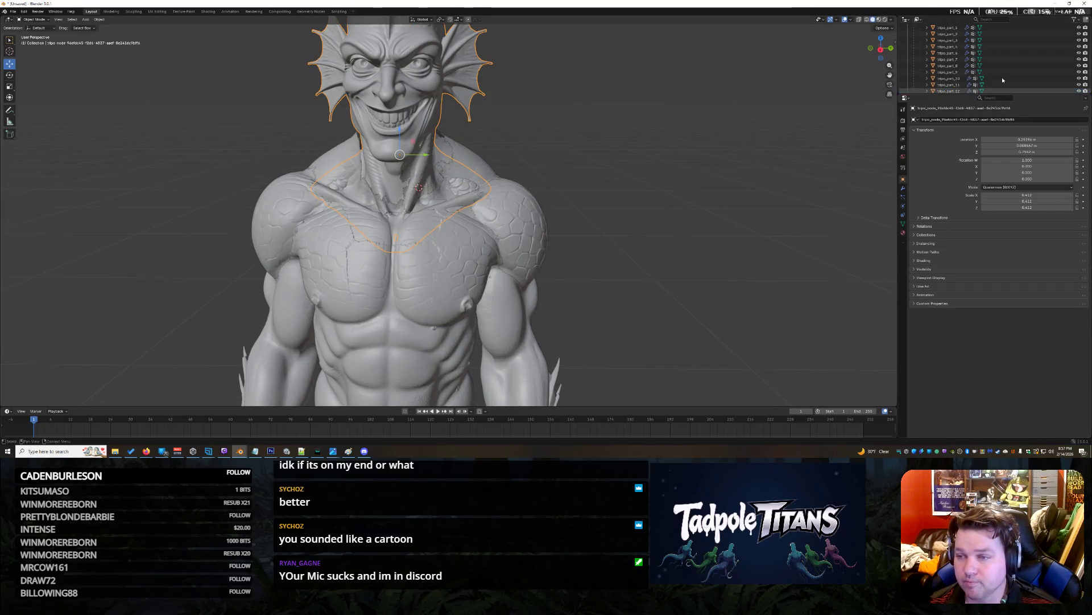
Hide tripo_part_0, tripo_part_2 and tripo_part_3 in the viewport.
click(1008, 60)
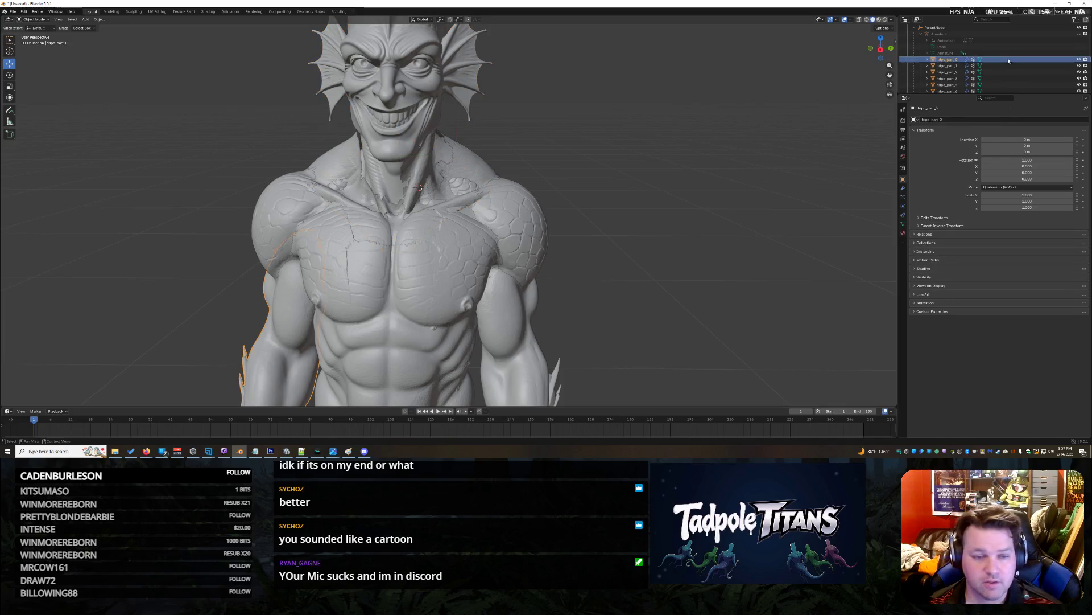
click(1078, 59)
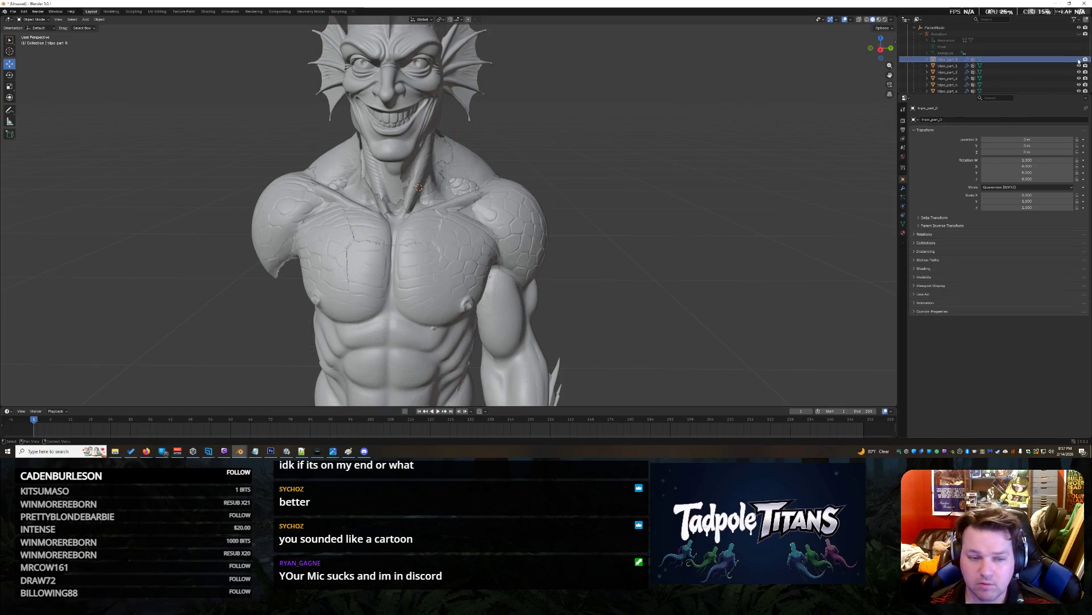
click(1079, 65)
click(1079, 66)
click(1079, 72)
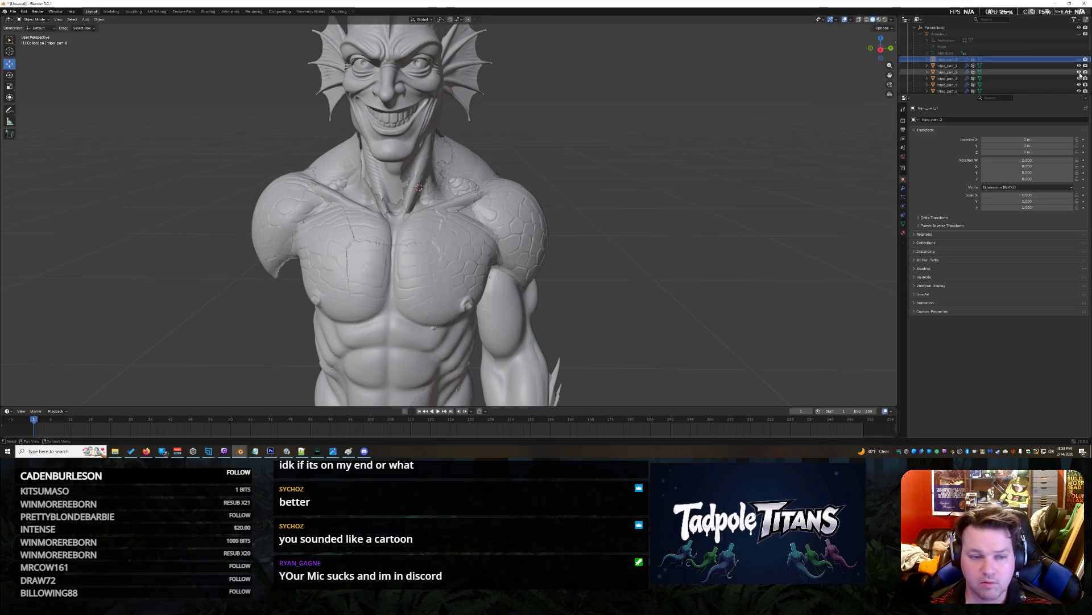
click(1079, 78)
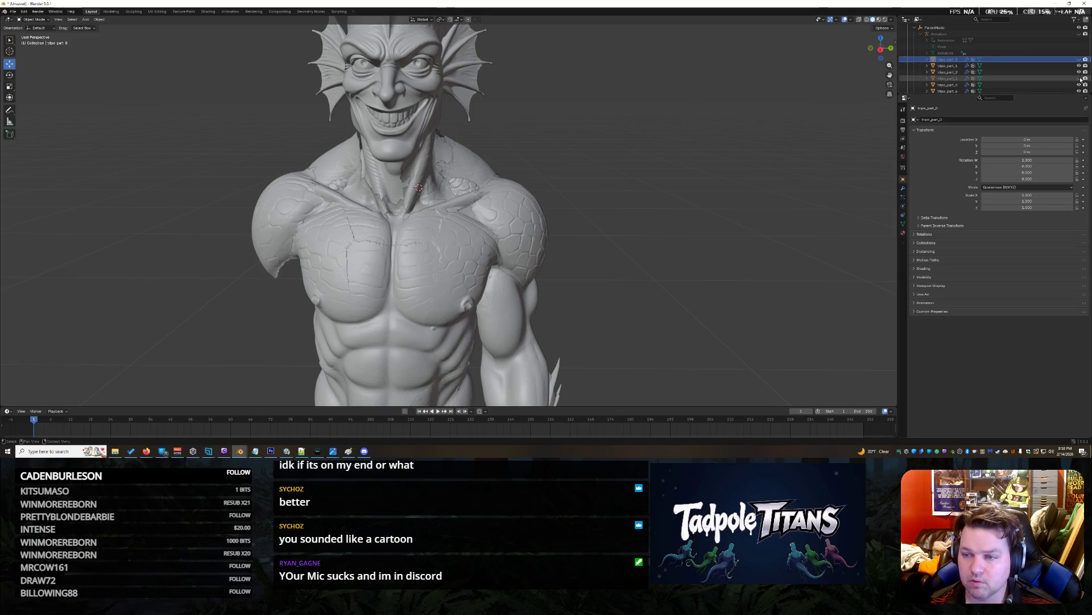
click(1079, 84)
click(1080, 84)
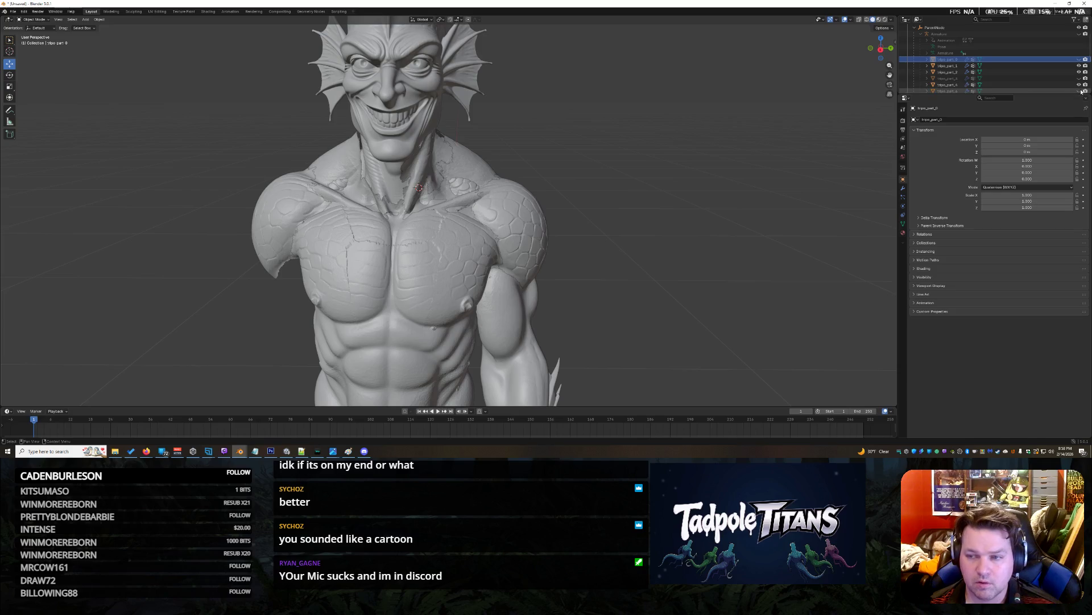
Hide tripo_part_9 and the forearm piece, keeping the shoulders and torso visible.
scroll(1081, 91, down, 2)
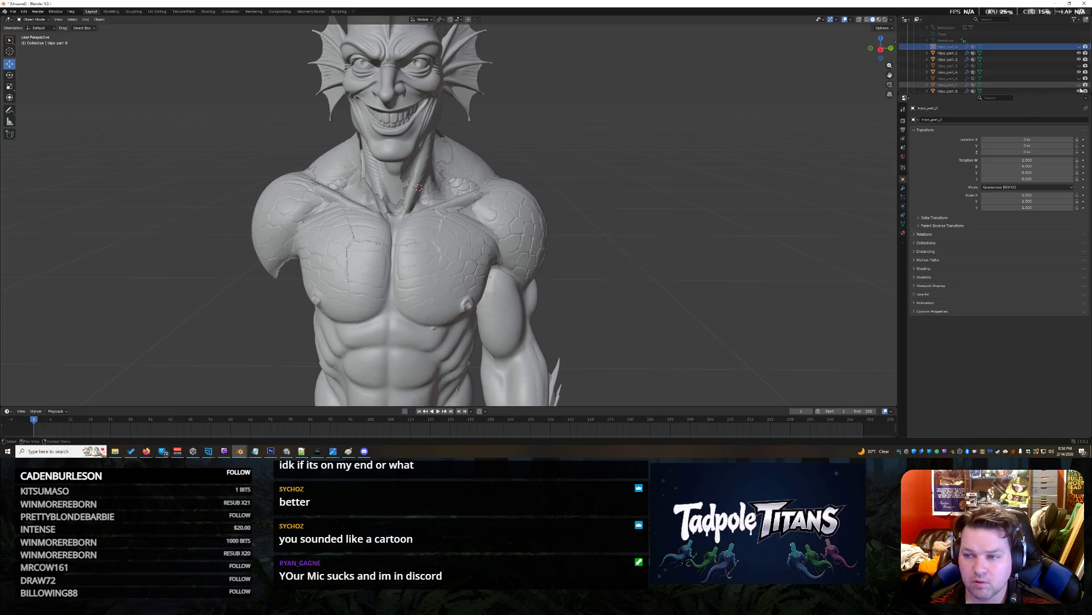
scroll(1080, 90, down, 4)
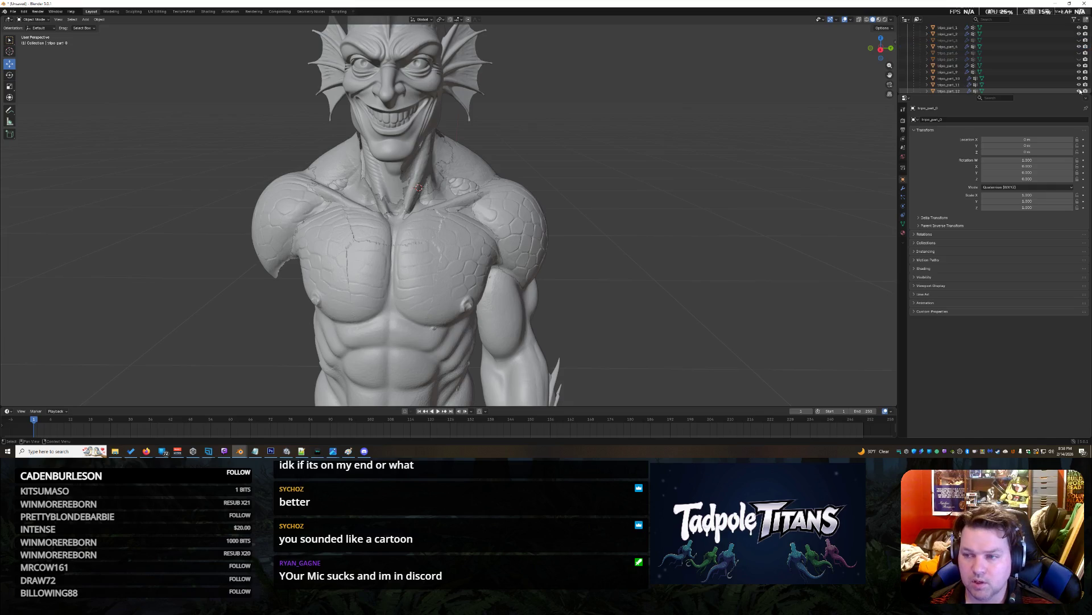
click(1078, 72)
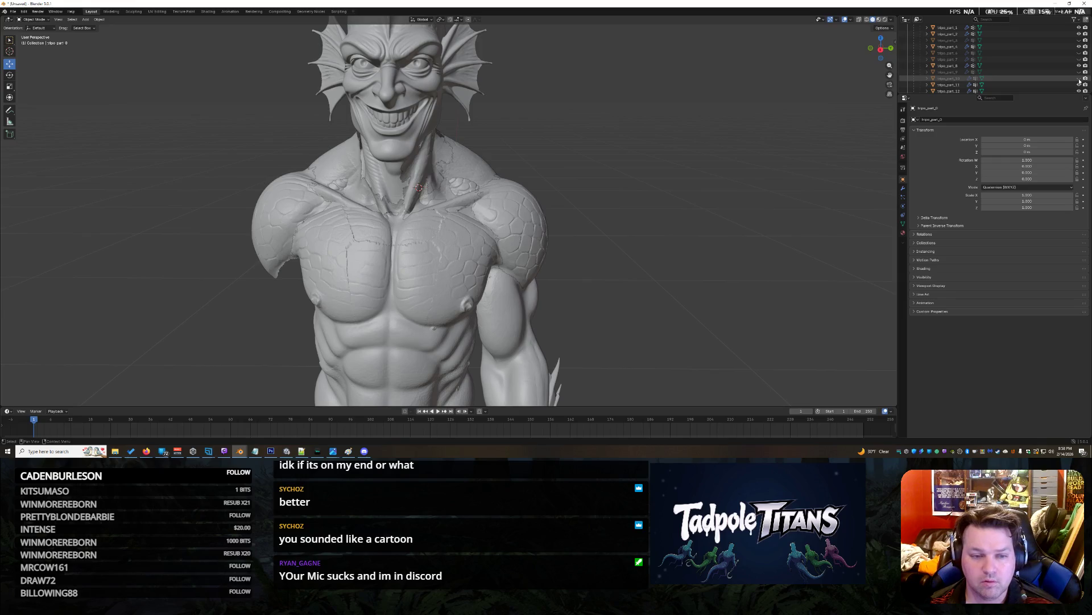
click(1079, 91)
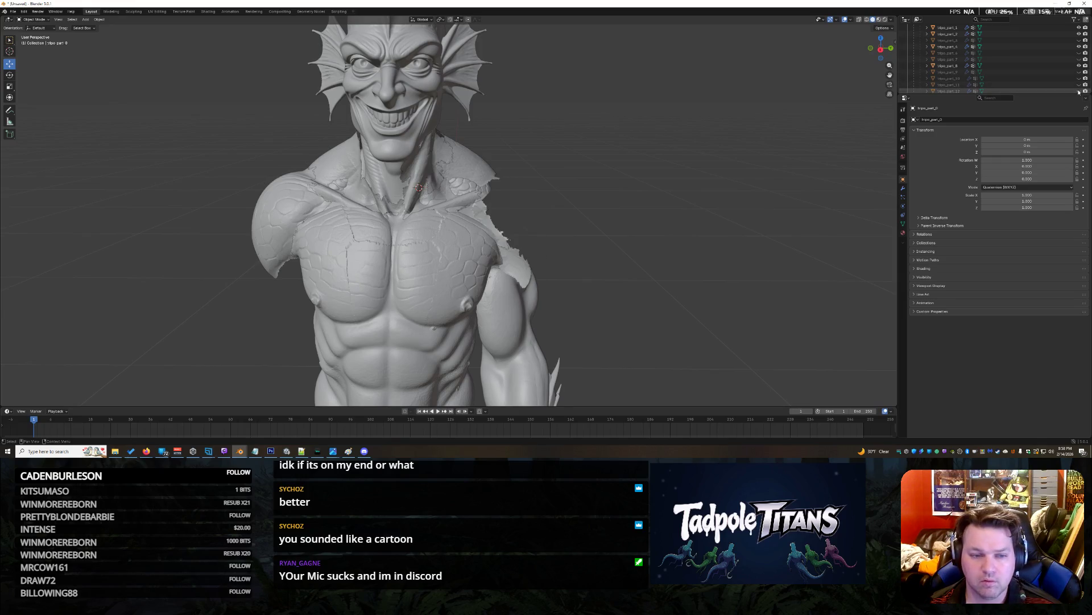
click(1079, 91)
scroll(1078, 88, down, 2)
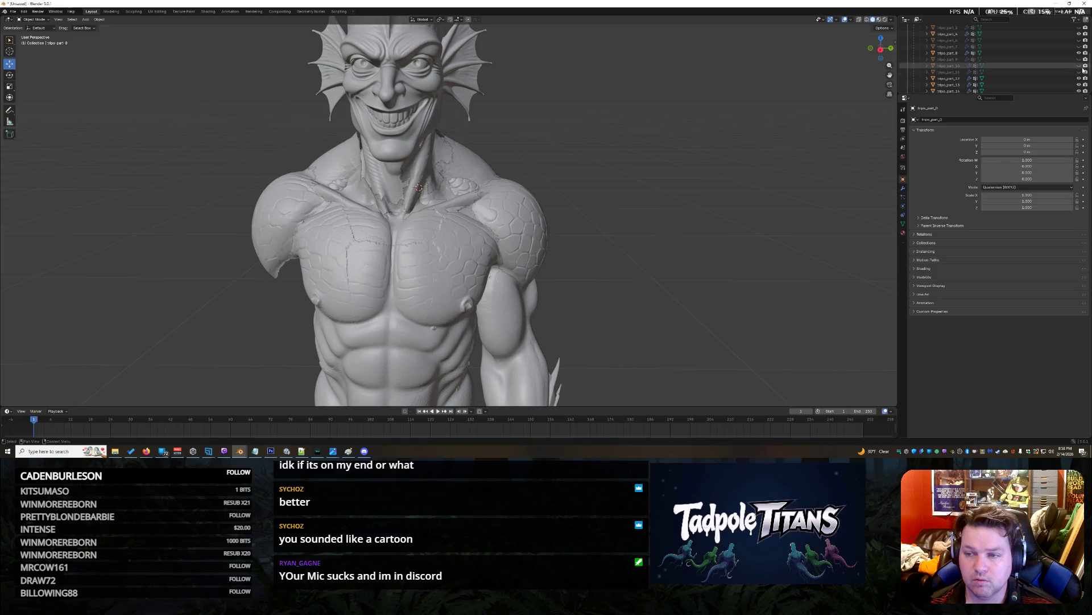
click(1079, 84)
click(1079, 85)
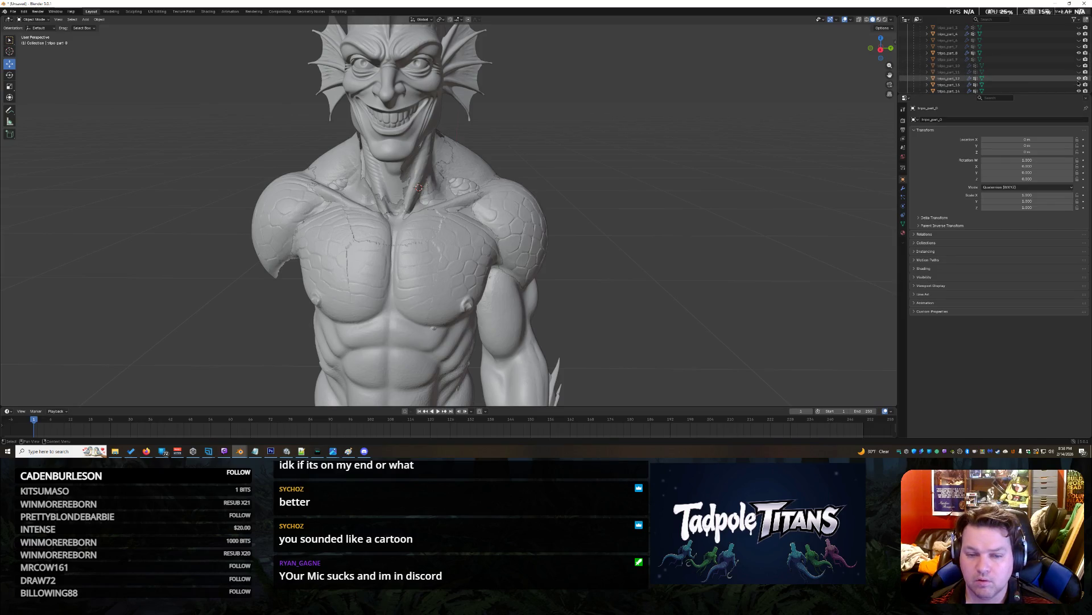
click(1079, 84)
scroll(1075, 83, down, 3)
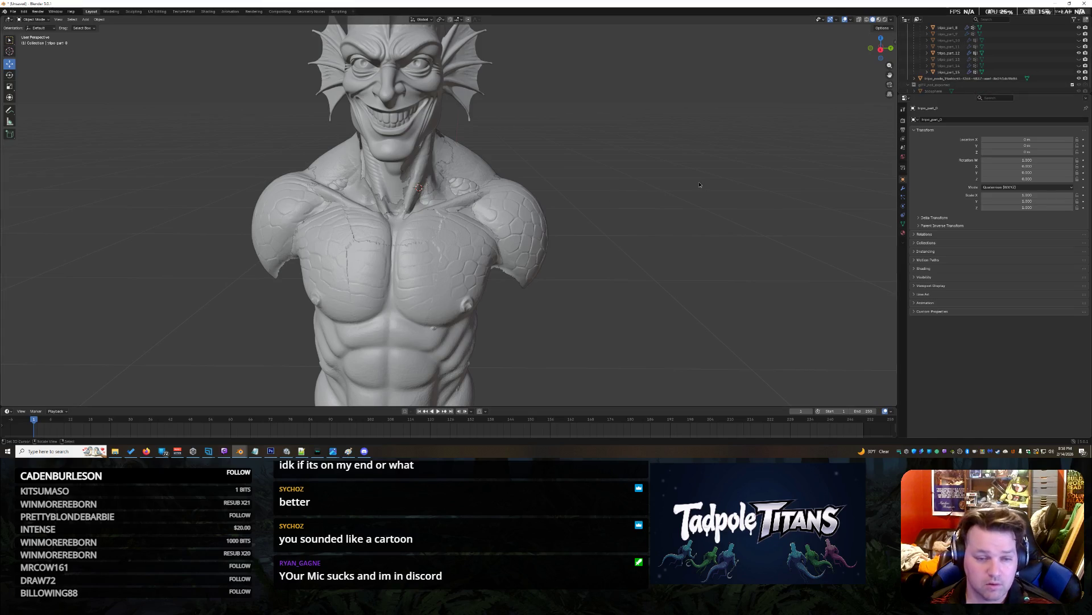
Hide the stray tripo_part_15 fragment in the Outliner.
scroll(686, 217, left, 1)
drag(705, 242, 575, 256)
scroll(1080, 83, up, 1)
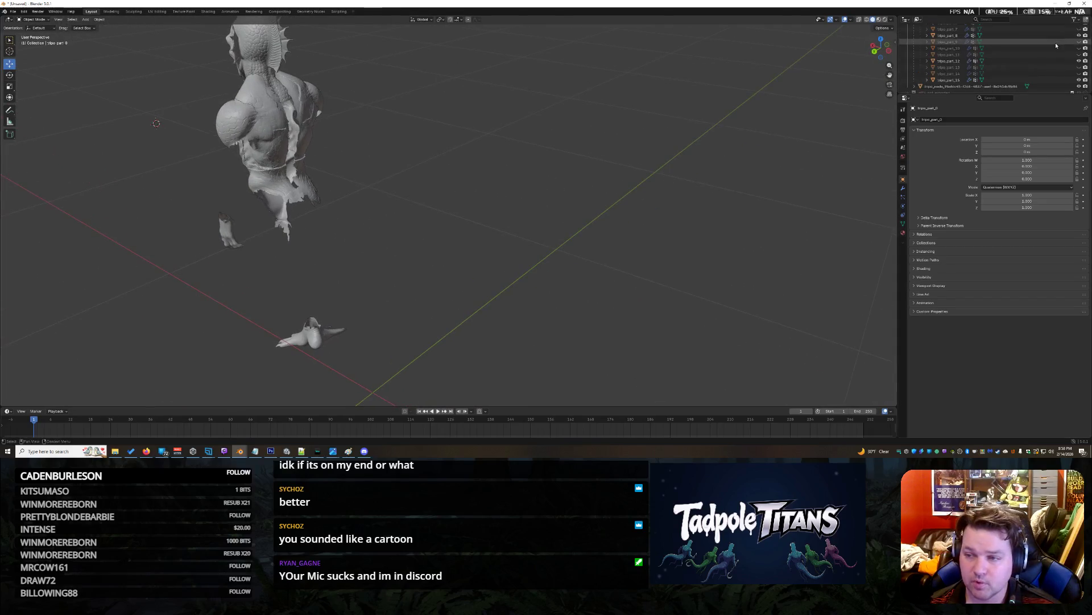
click(1080, 80)
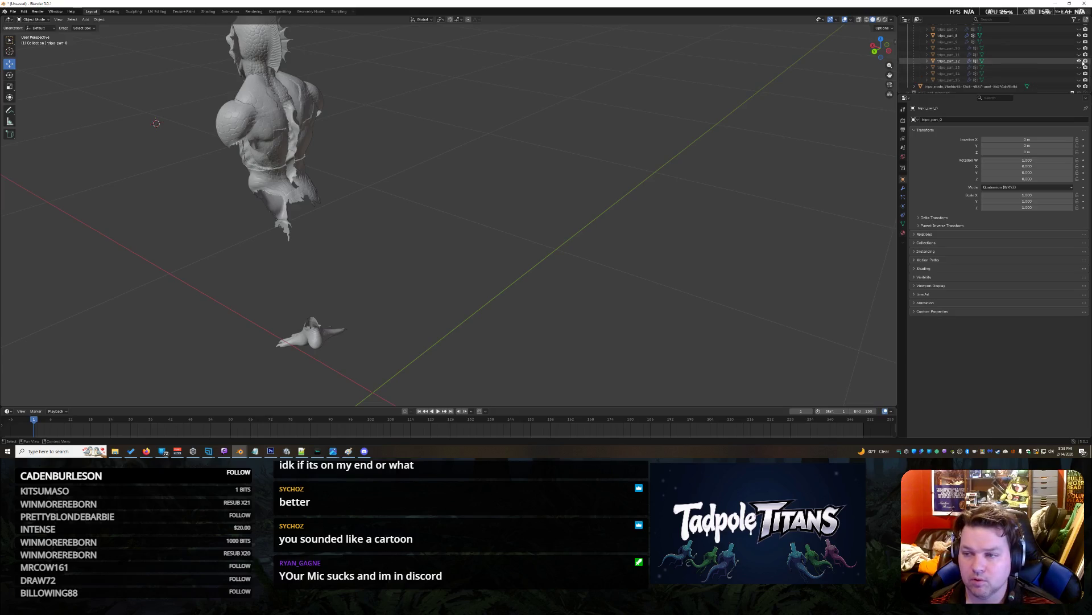
click(1080, 61)
click(1079, 61)
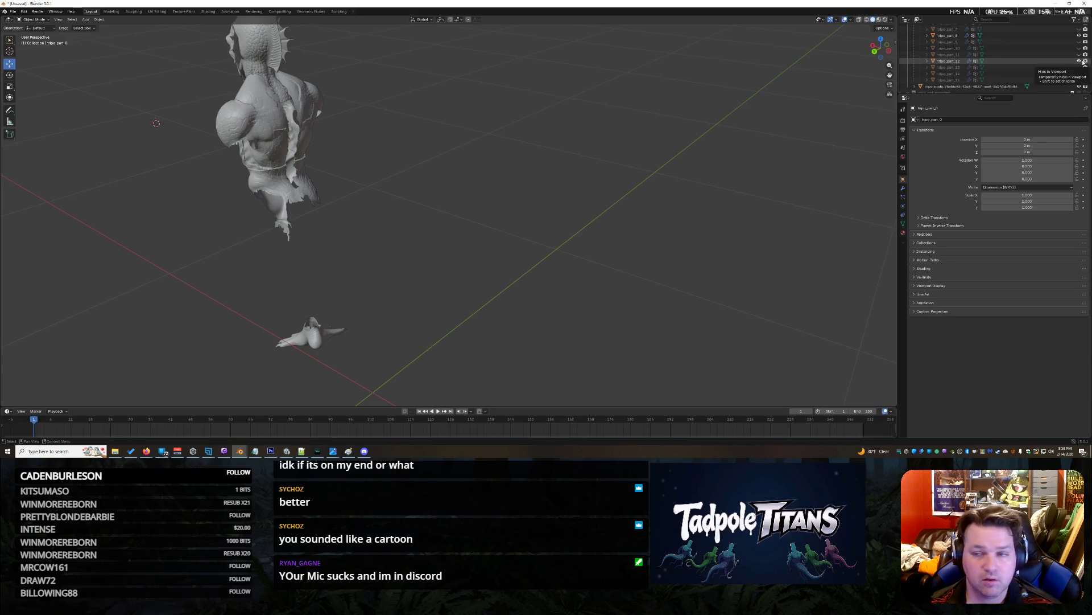
Hide the tripo_part_2 fragment, keeping the lower torso visible, and zoom out around the bust.
scroll(1080, 61, up, 5)
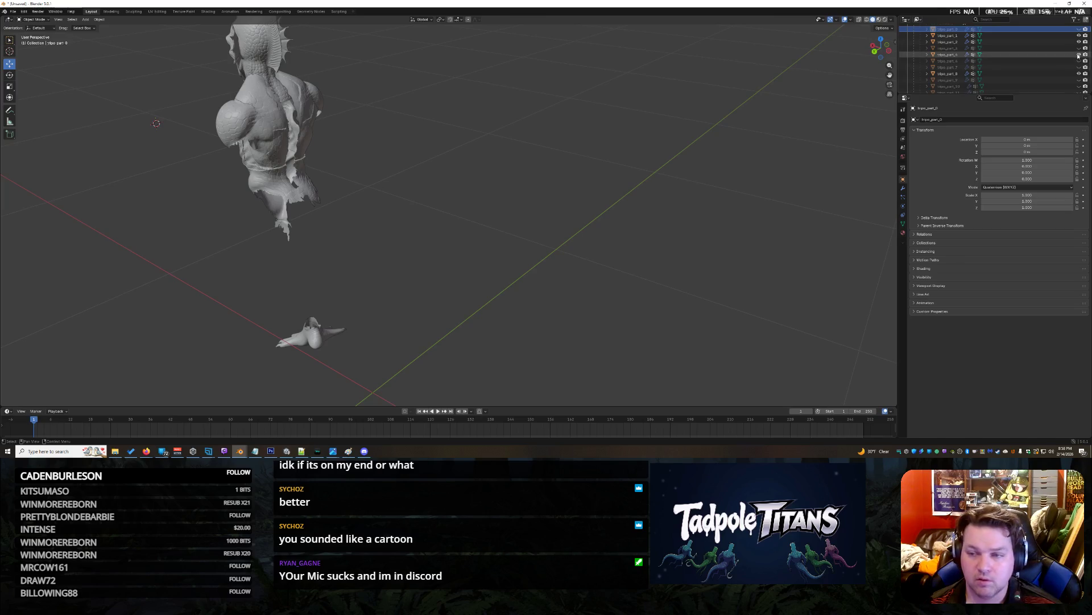
click(1079, 55)
click(1080, 55)
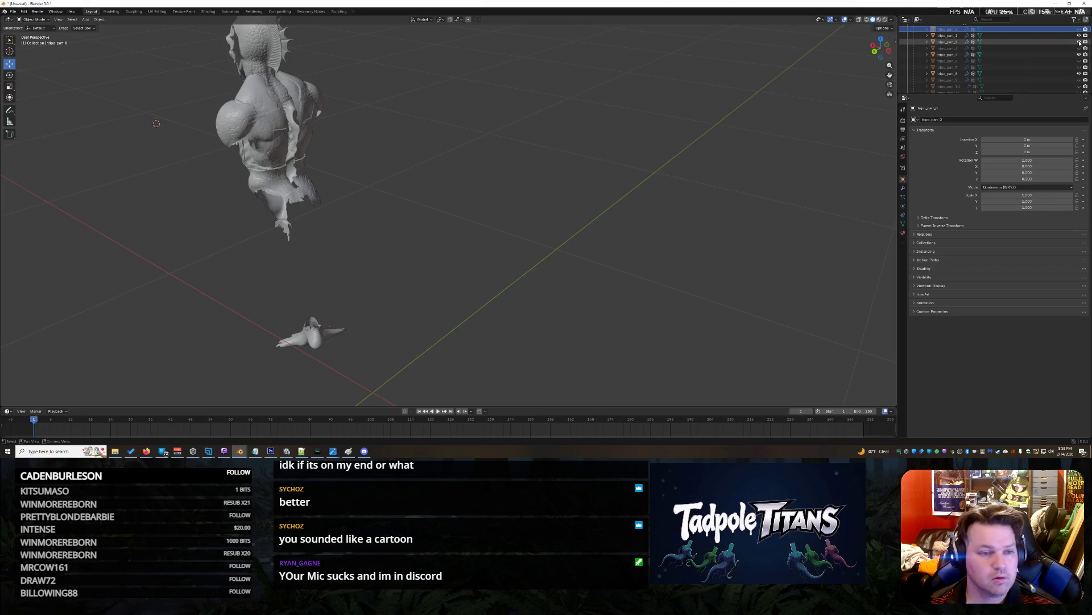
click(1079, 42)
mouse_move(425, 155)
mouse_down()
mouse_move(339, 179)
mouse_move(366, 182)
mouse_move(373, 204)
mouse_up()
scroll(373, 205, down, 5)
scroll(654, 208, down, 2)
shift+right_click(622, 178)
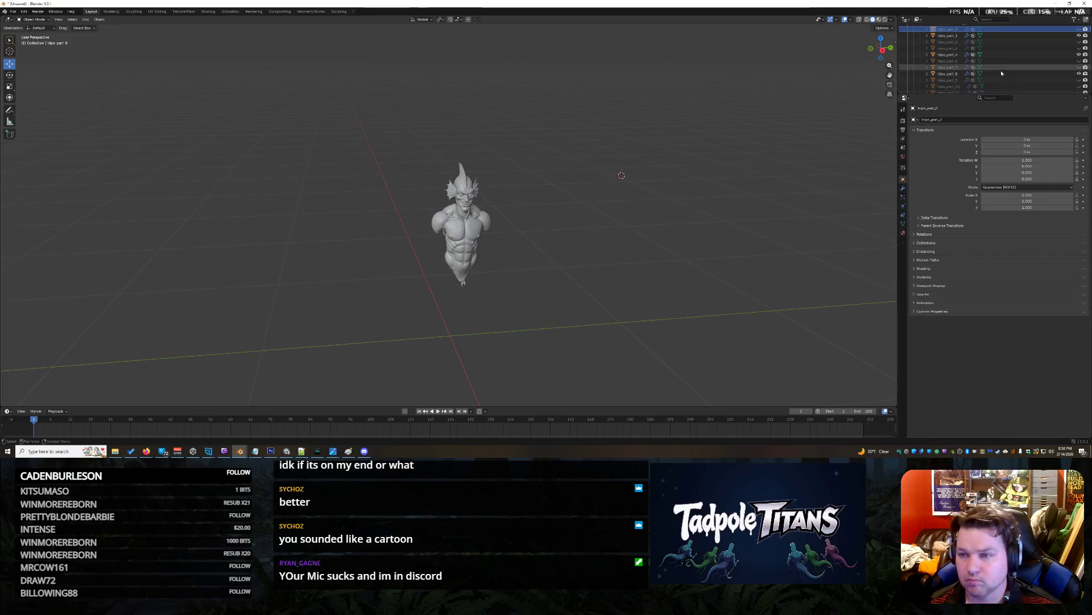
Enlarge the Outliner list and select the tripo_node head object to show its parent field.
scroll(966, 74, up, 4)
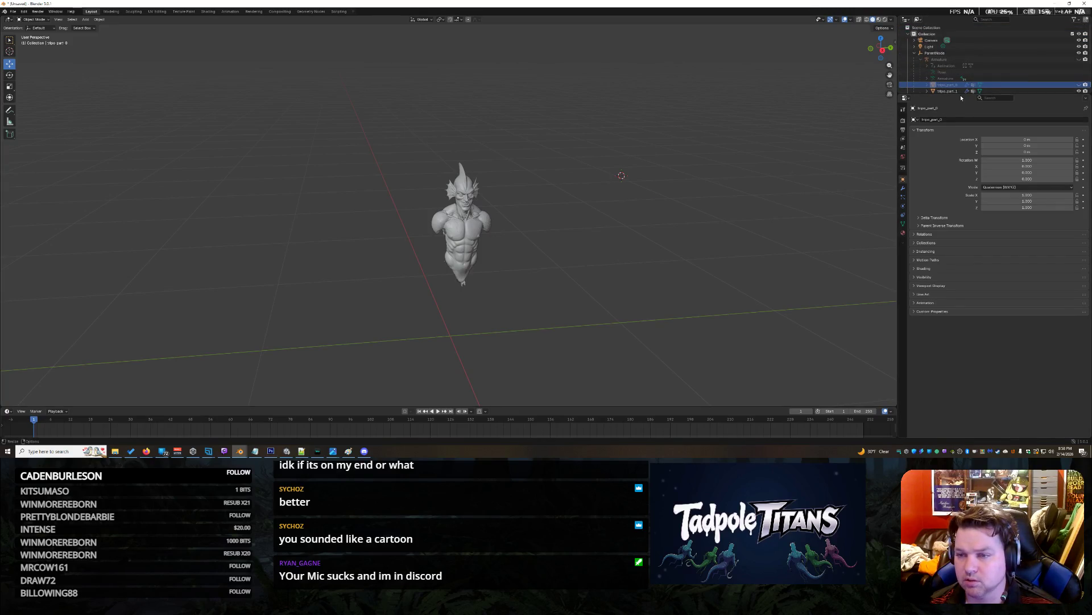
mouse_move(961, 98)
mouse_down()
mouse_move(959, 194)
mouse_move(934, 54)
mouse_up()
click(940, 181)
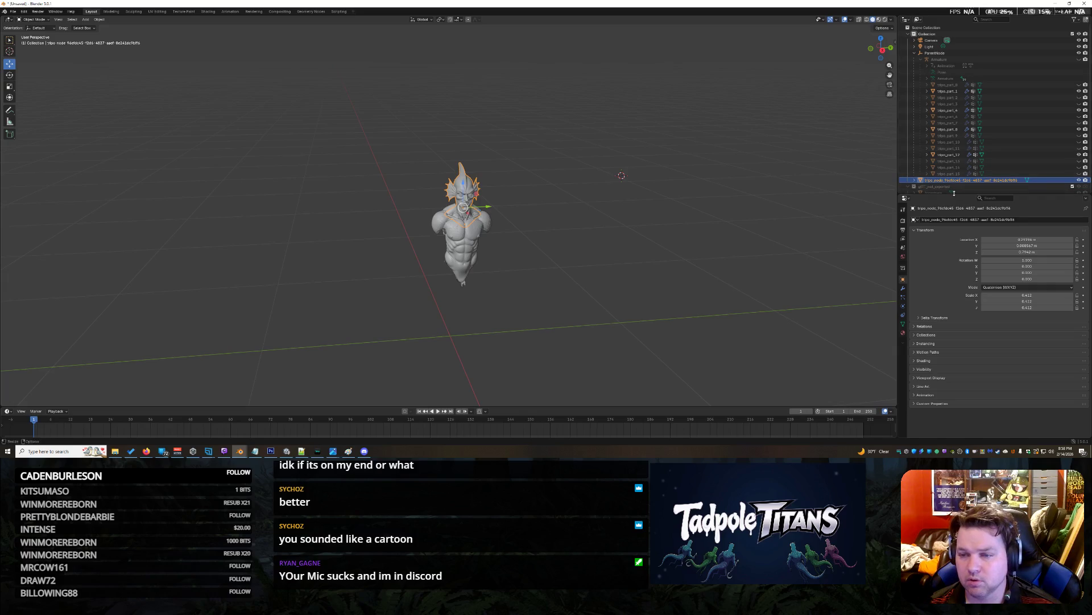
mouse_move(957, 181)
mouse_down()
mouse_move(939, 278)
mouse_move(961, 285)
mouse_move(916, 328)
mouse_move(958, 334)
mouse_up()
click(955, 337)
Parent the head to the Armature with Parent Type set to Bone.
key(Down)
key(Down)
key(Down)
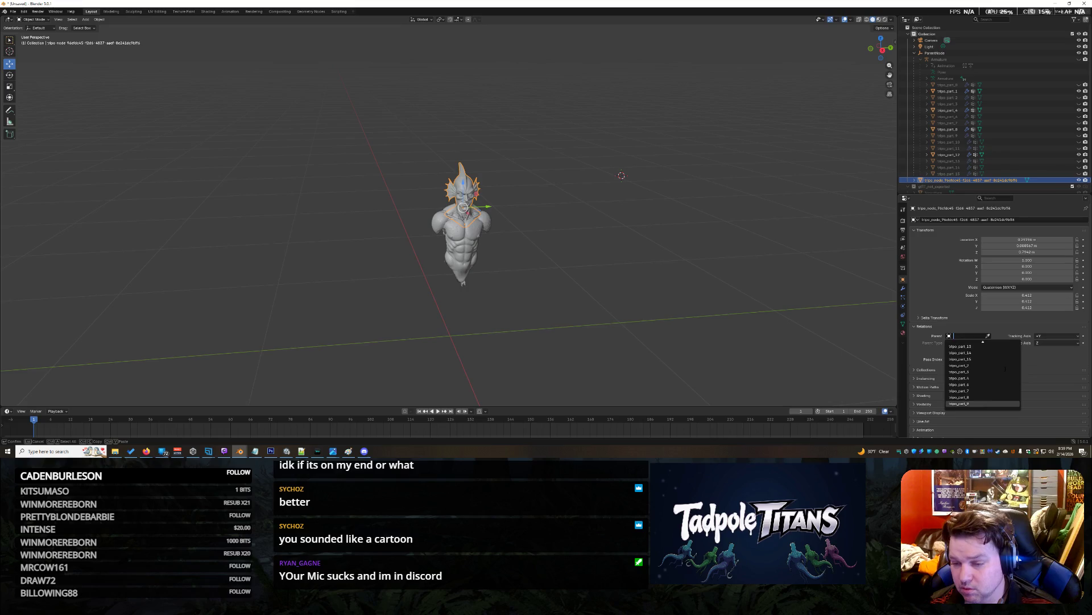
scroll(1005, 368, up, 9)
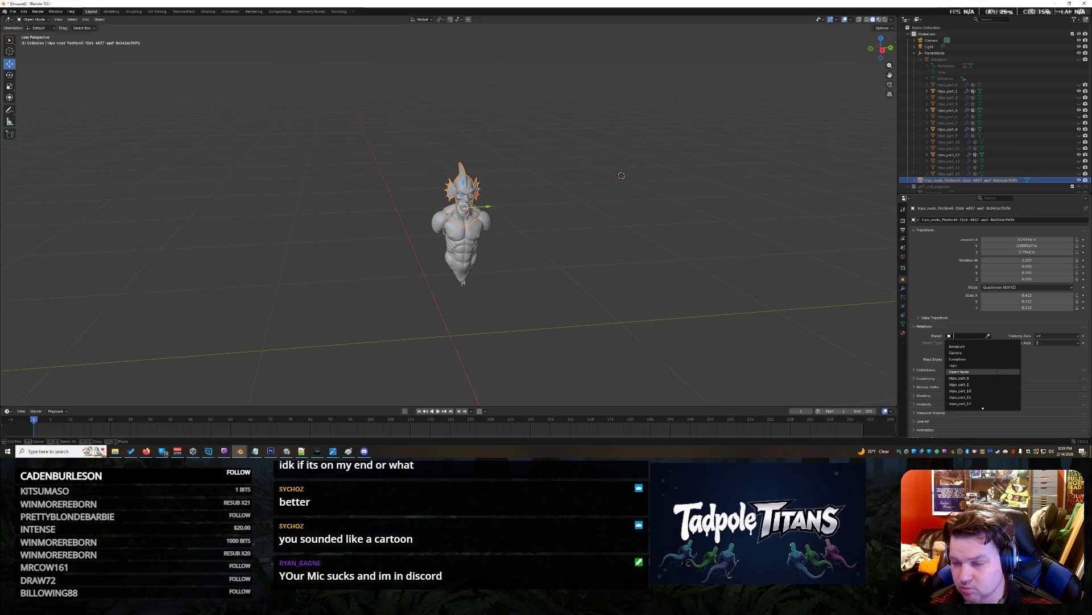
click(958, 346)
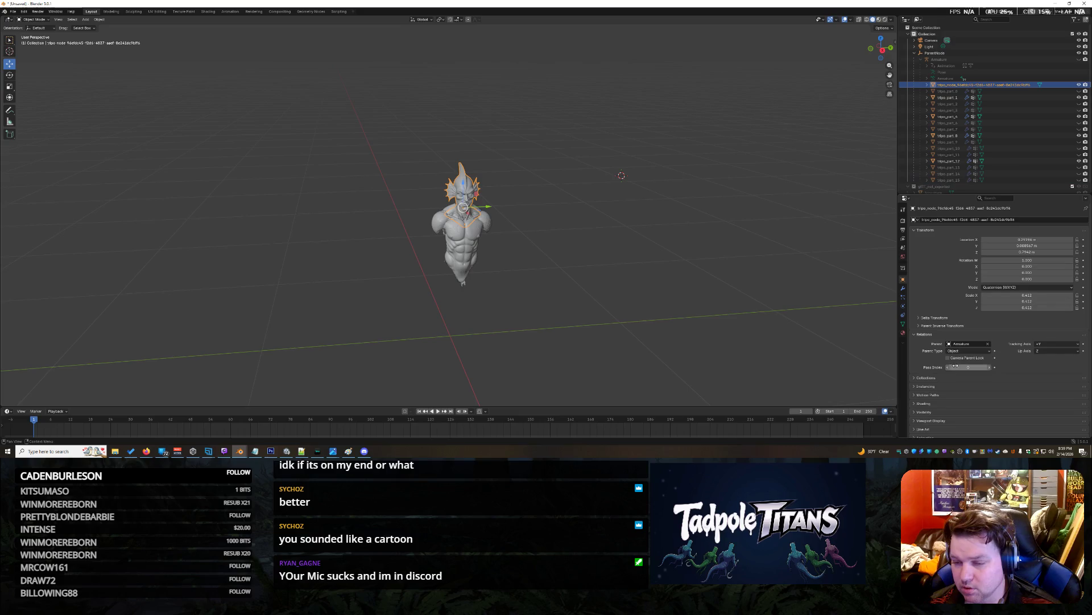
click(959, 351)
click(950, 358)
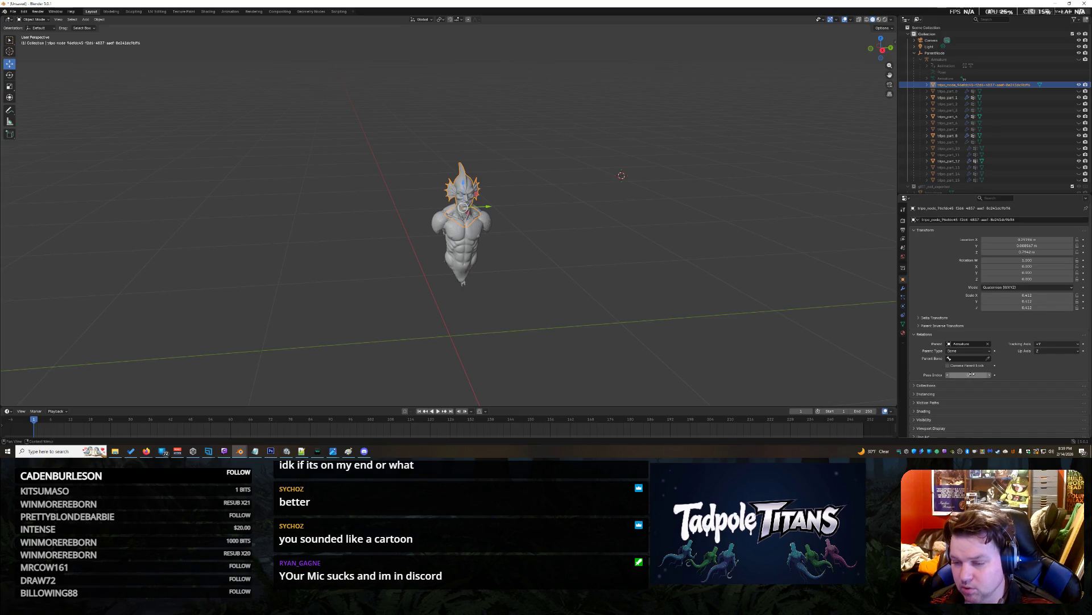
click(949, 358)
scroll(949, 358, down, 5)
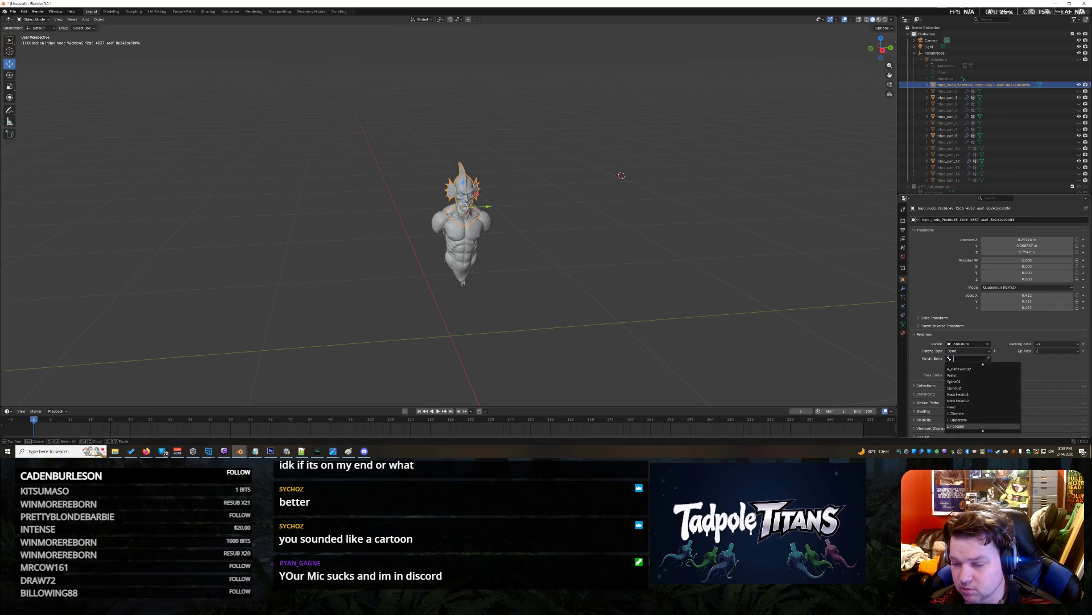
scroll(982, 397, up, 8)
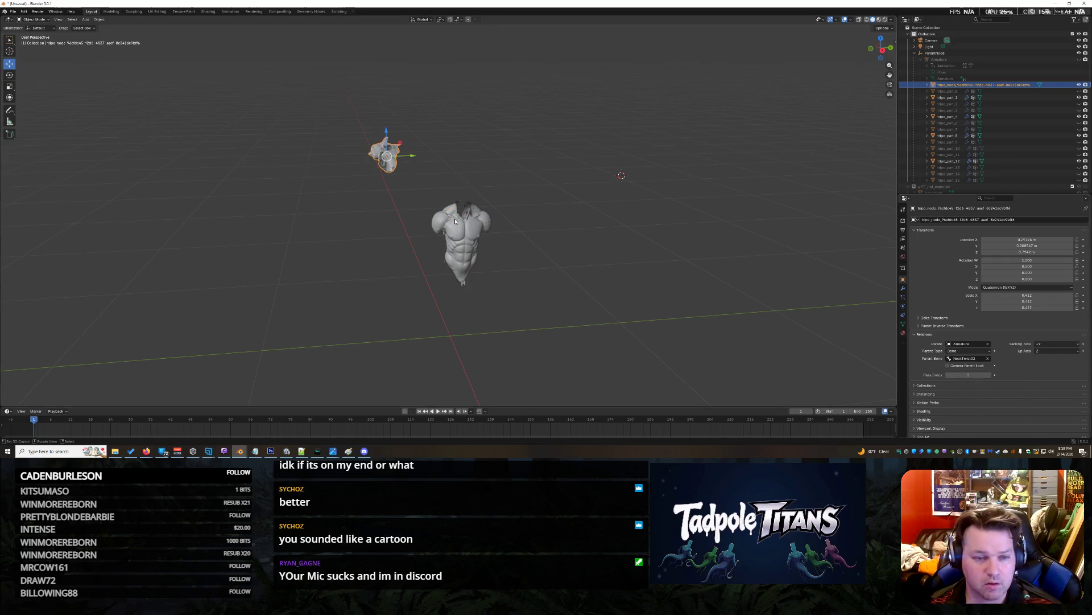
Move the head along X so it sits above the body.
drag(412, 157, 460, 167)
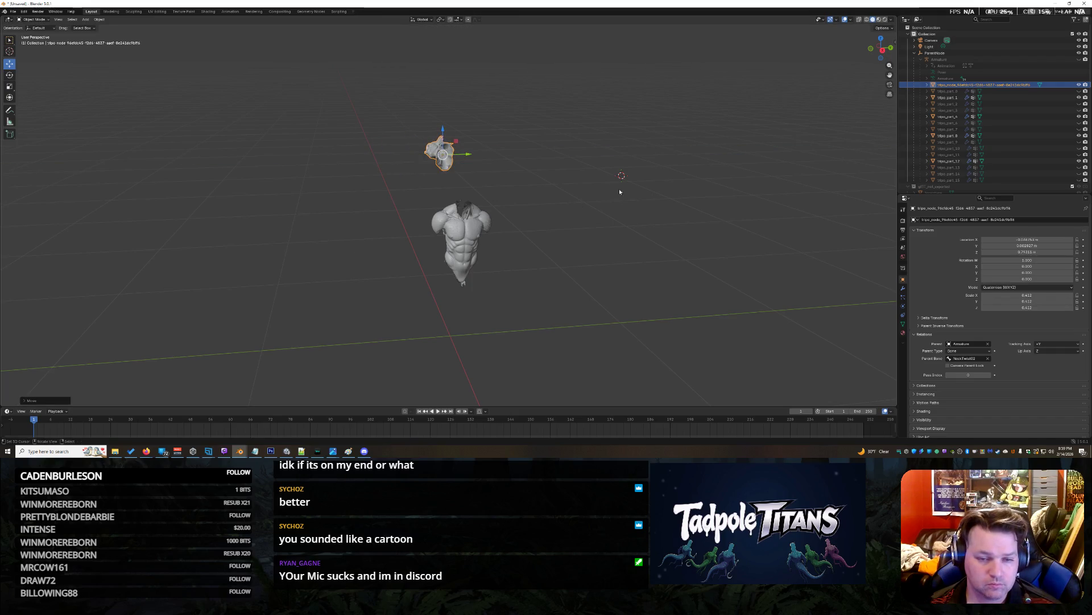
key(g)
key(x)
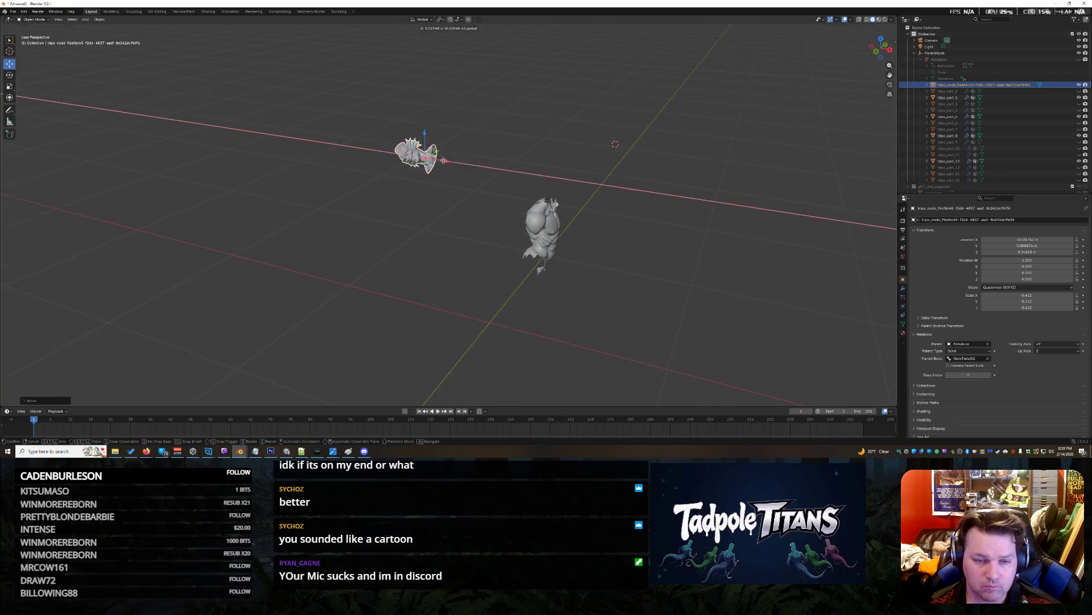
click(569, 182)
drag(576, 218, 600, 275)
scroll(576, 294, up, 4)
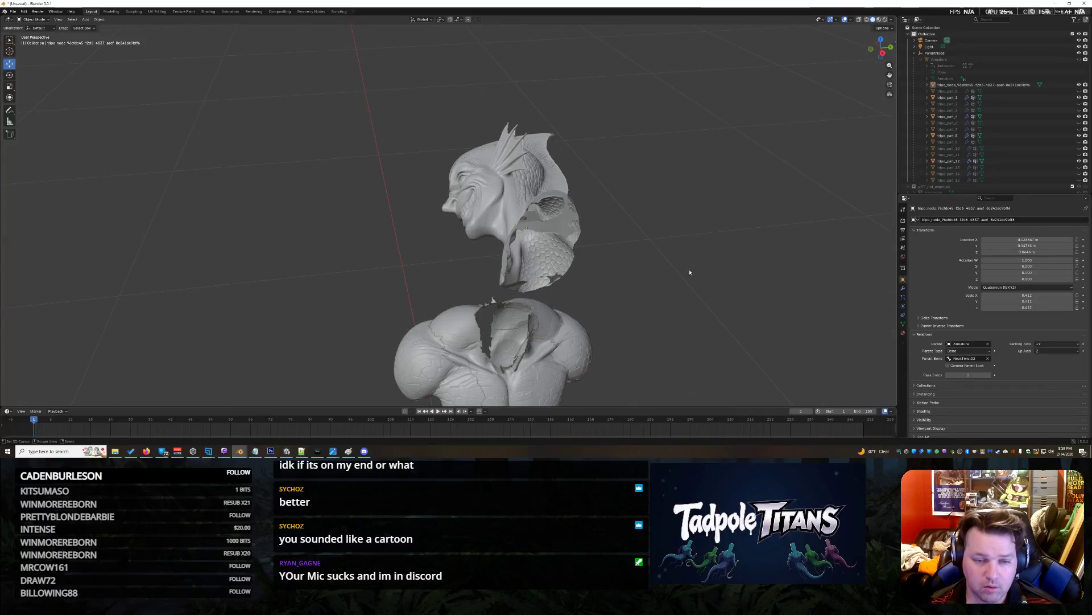
drag(690, 271, 685, 285)
scroll(684, 285, down, 2)
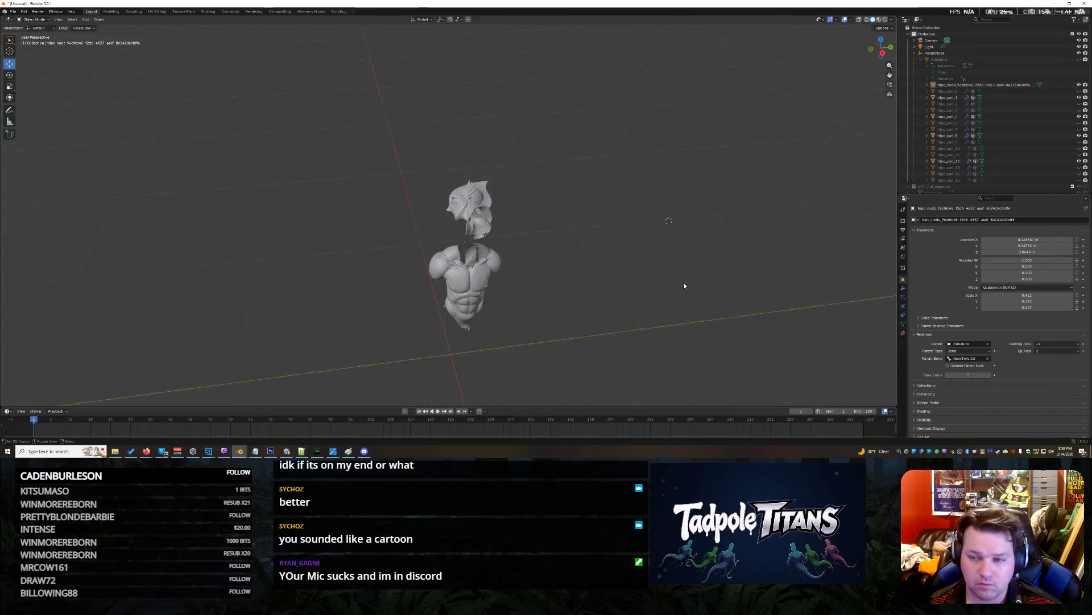
Rotate the head so it faces forward like the torso.
click(503, 213)
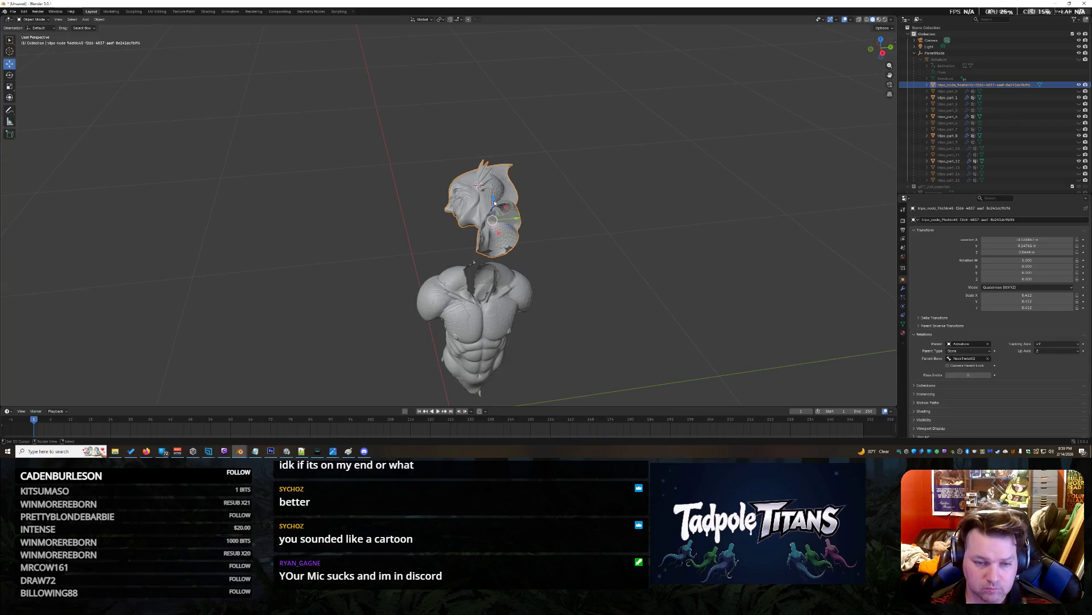
click(9, 77)
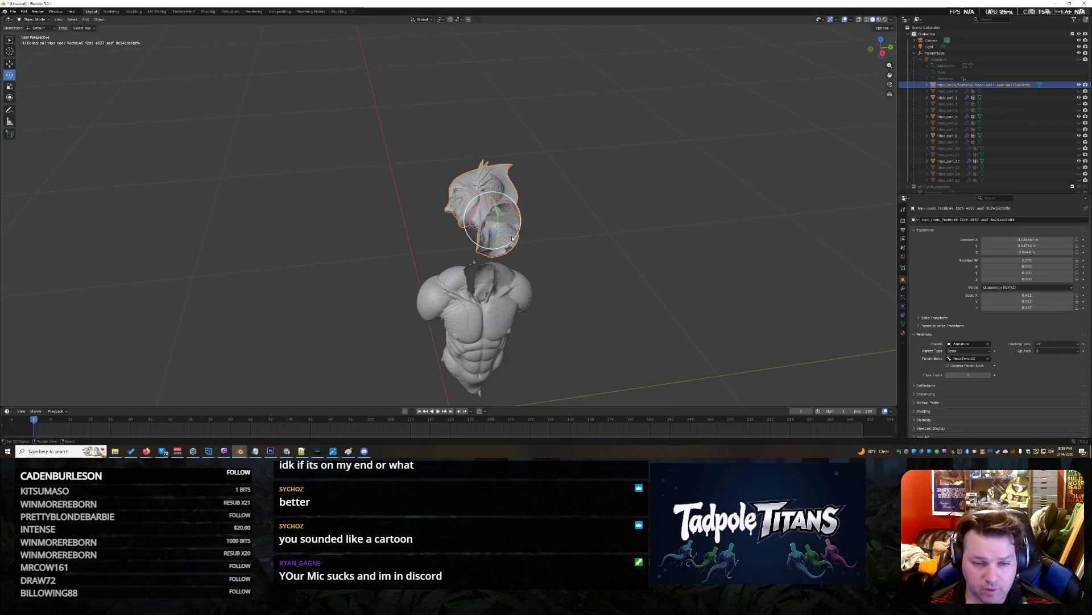
mouse_move(499, 215)
mouse_down()
mouse_move(496, 233)
mouse_move(504, 227)
mouse_up()
scroll(656, 317, up, 2)
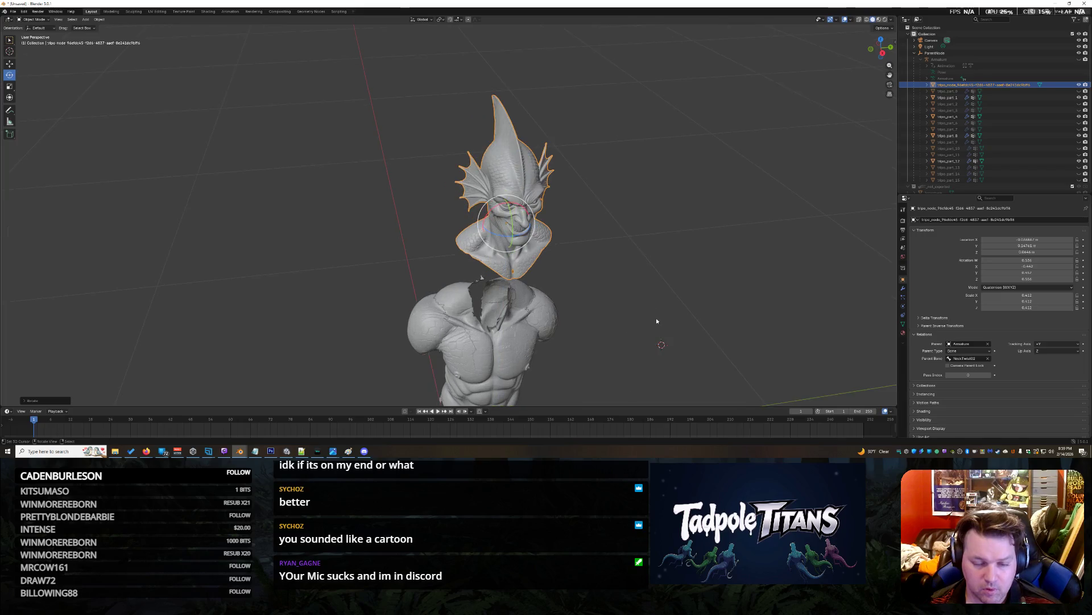
Lower the head onto the torso's neck, then deselect it to check the fit.
scroll(649, 296, up, 3)
click(644, 277)
scroll(655, 276, down, 6)
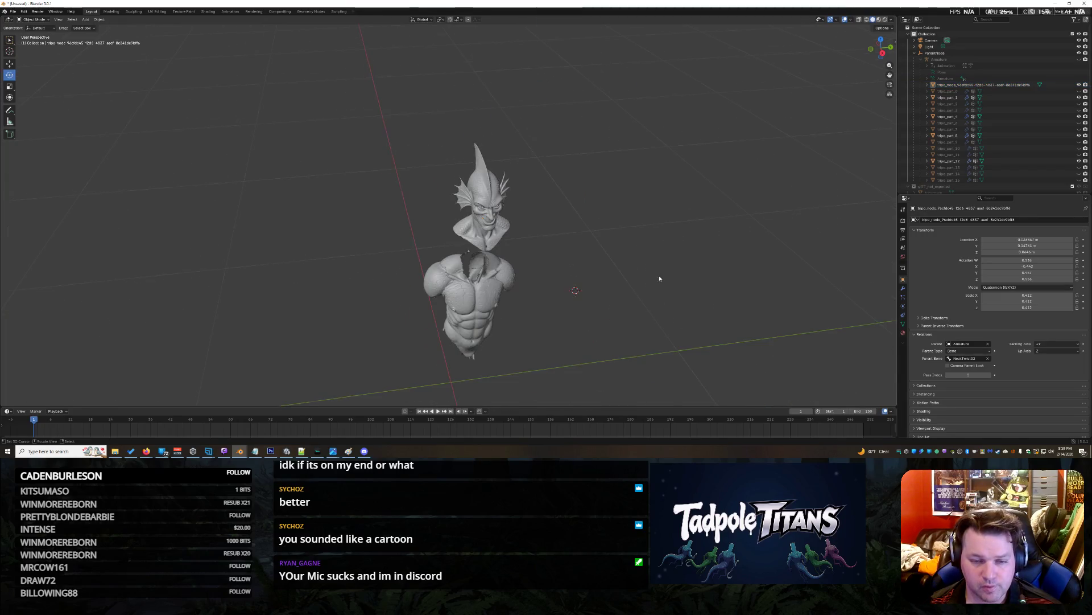
scroll(658, 275, up, 3)
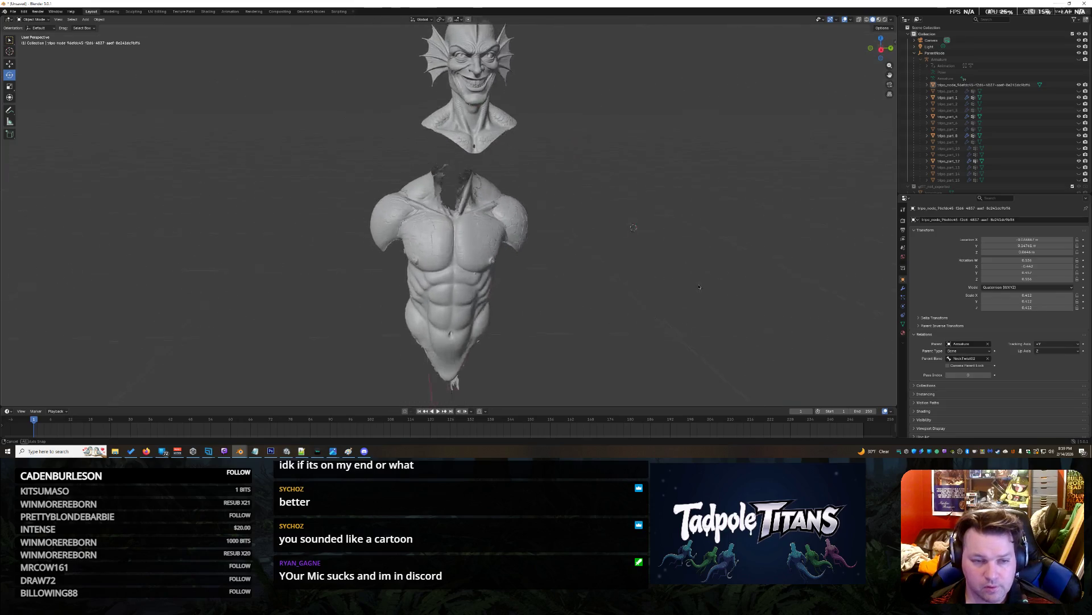
click(476, 80)
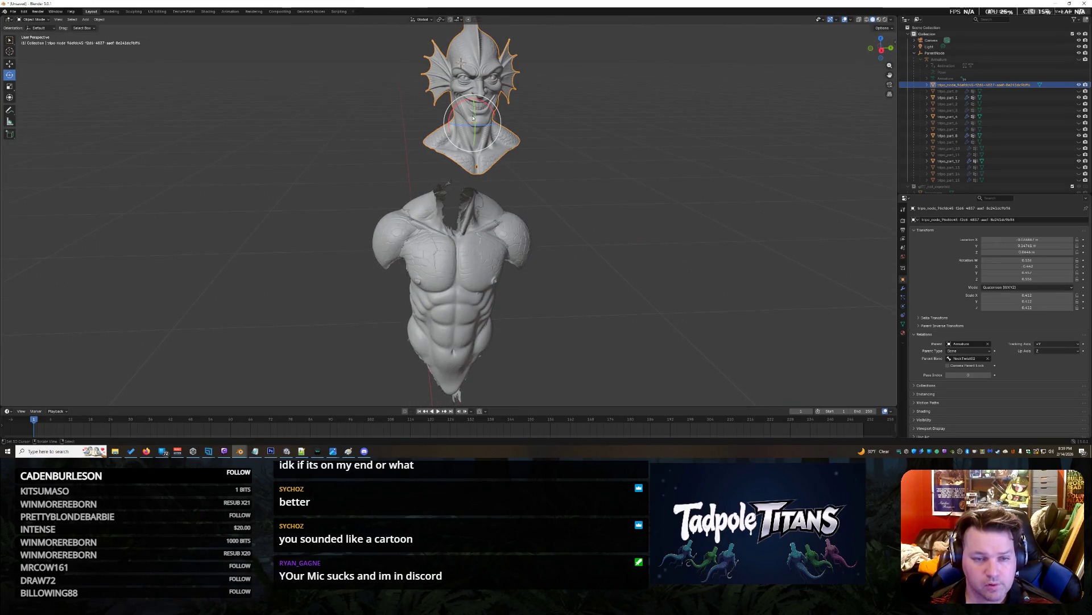
click(9, 65)
drag(475, 103, 526, 190)
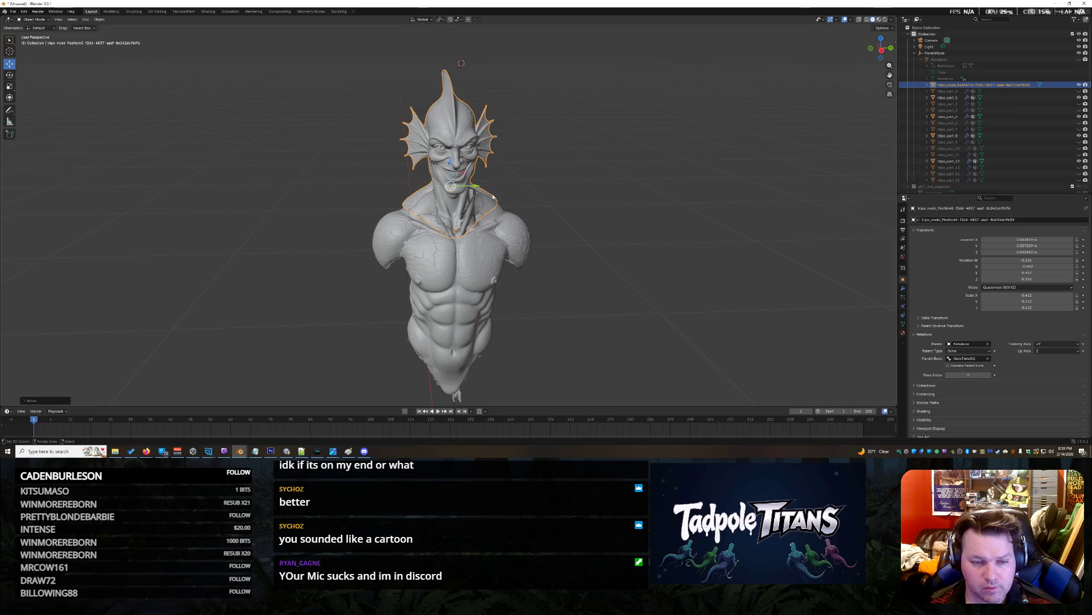
scroll(673, 236, up, 3)
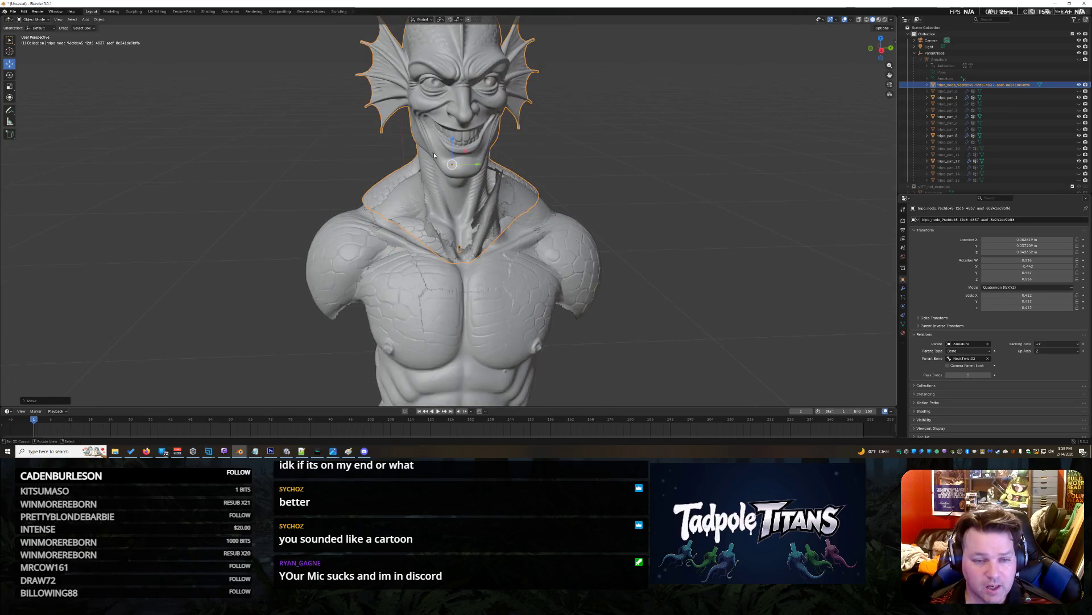
click(686, 197)
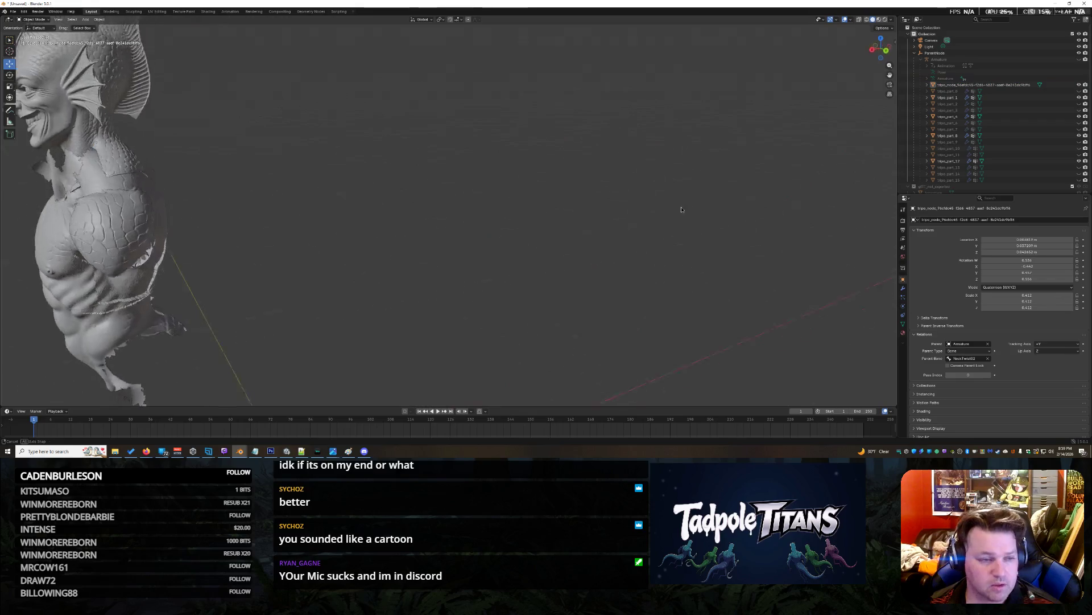